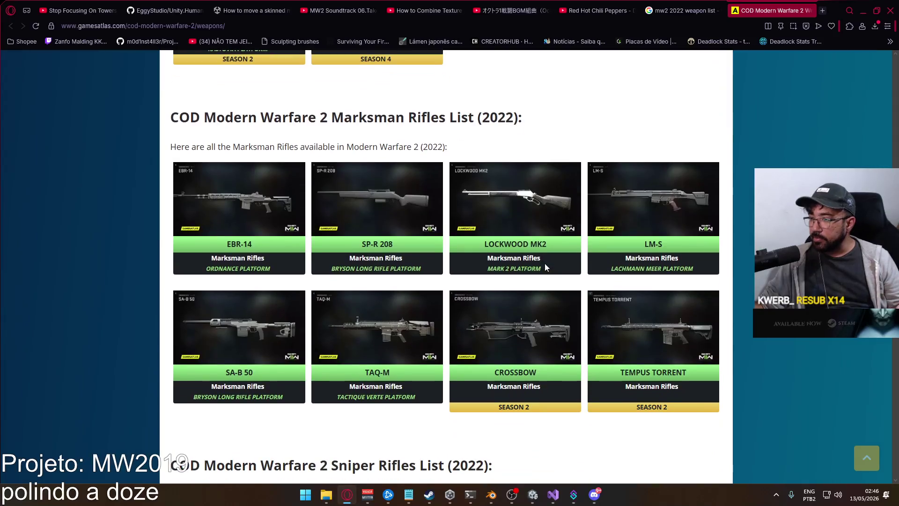
- Scroll the GamesAtlas weapons page from Marksman Rifles back up to the Weapons banner
{"action": "scroll", "coordinate": [544, 268], "scroll_direction": "down", "scroll_amount": 1}
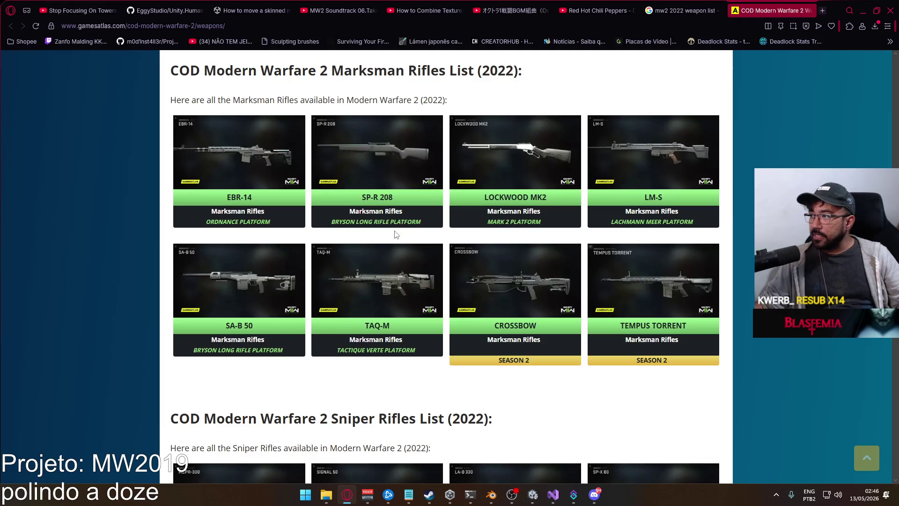
{"action": "scroll", "coordinate": [404, 227], "scroll_direction": "down", "scroll_amount": 2}
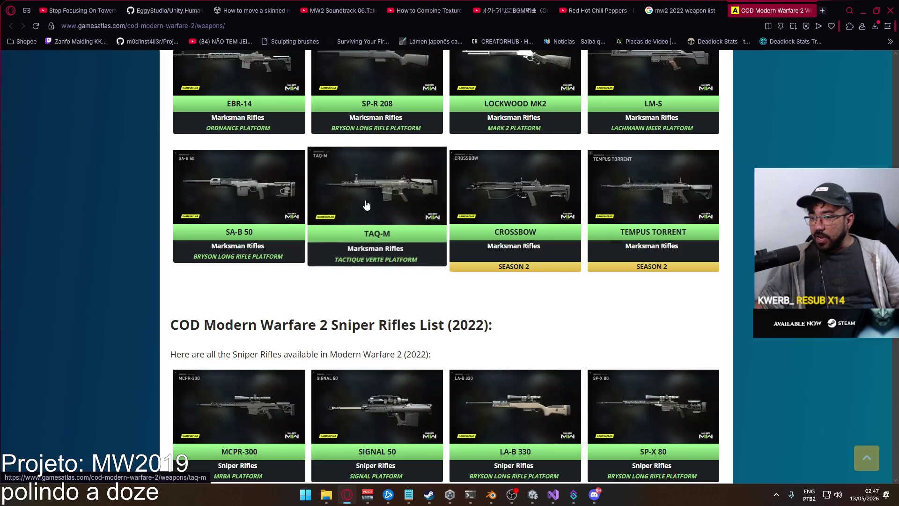
{"action": "scroll", "coordinate": [458, 193], "scroll_direction": "up", "scroll_amount": 13}
{"action": "scroll", "coordinate": [457, 197], "scroll_direction": "up", "scroll_amount": 20}
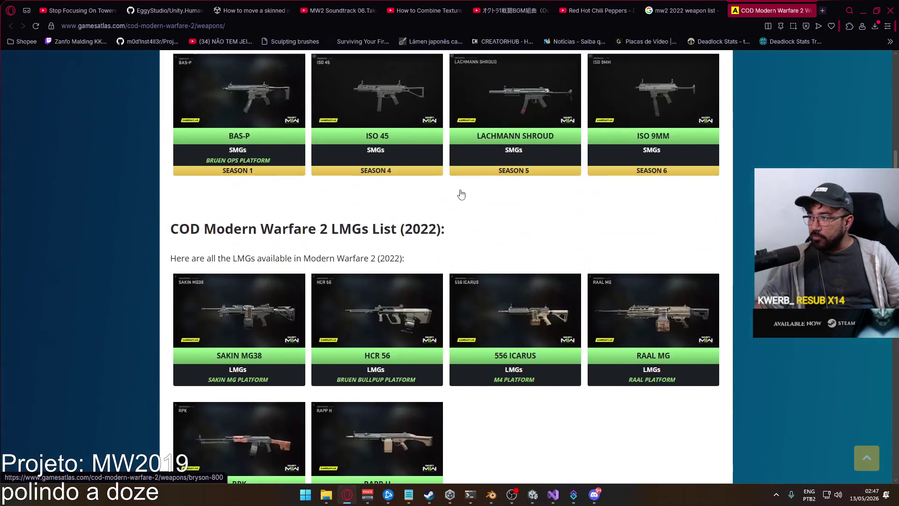
{"action": "scroll", "coordinate": [444, 201], "scroll_direction": "up", "scroll_amount": 15}
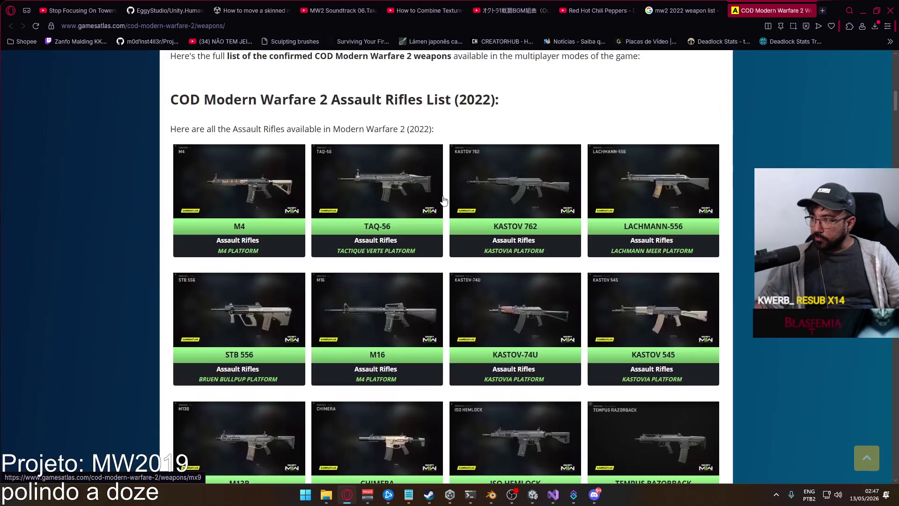
{"action": "scroll", "coordinate": [439, 193], "scroll_direction": "up", "scroll_amount": 2}
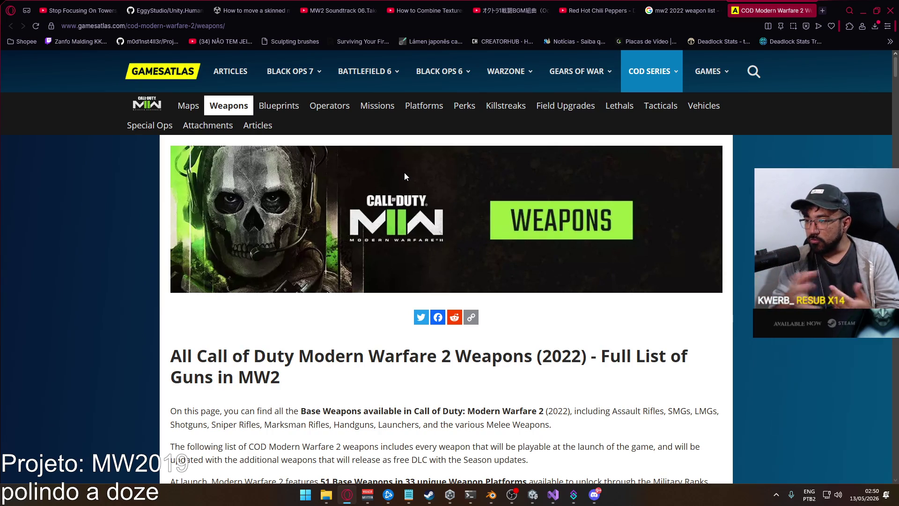
- Scroll down through the GamesAtlas MW2 weapon lists
{"action": "scroll", "coordinate": [347, 217], "scroll_direction": "down", "scroll_amount": 7}
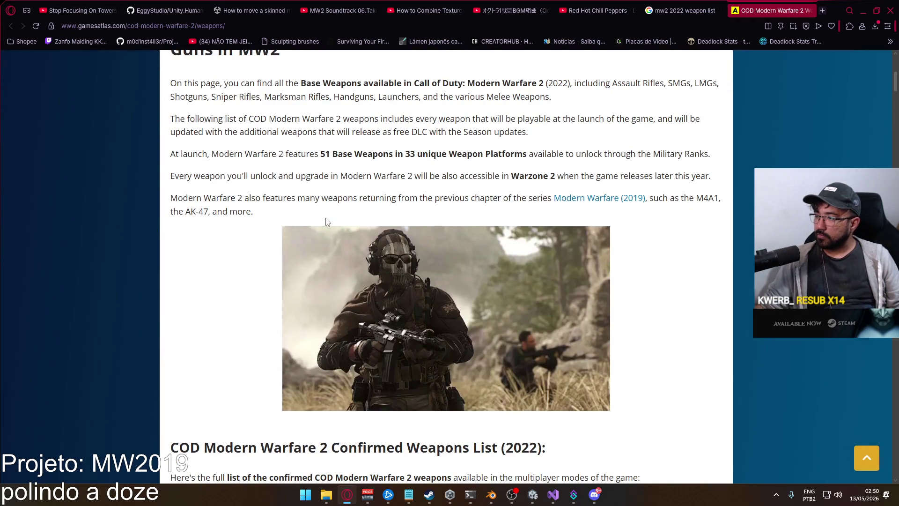
{"action": "scroll", "coordinate": [343, 197], "scroll_direction": "down", "scroll_amount": 5}
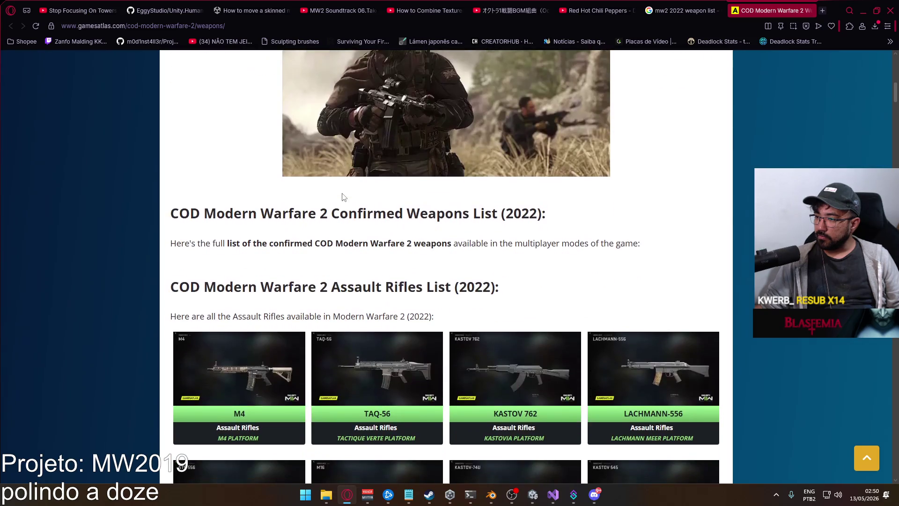
{"action": "scroll", "coordinate": [343, 197], "scroll_direction": "down", "scroll_amount": 2}
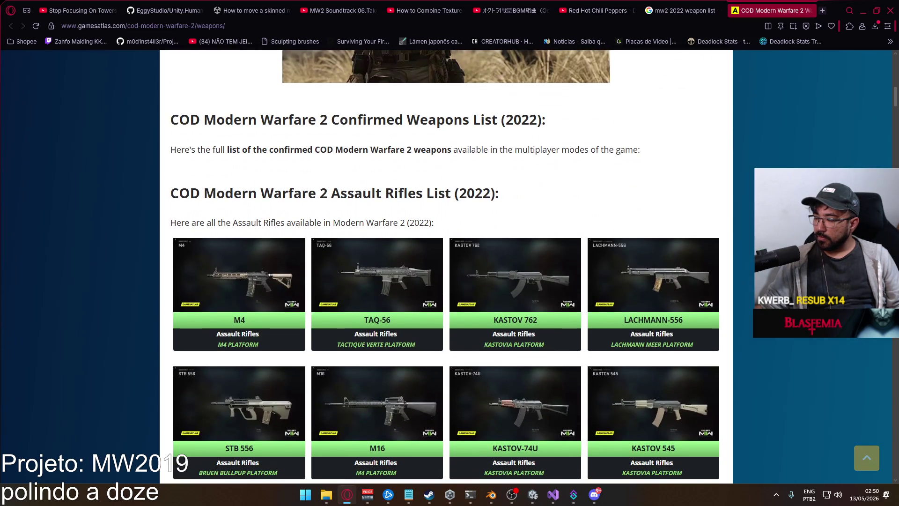
{"action": "scroll", "coordinate": [342, 194], "scroll_direction": "down", "scroll_amount": 2}
{"action": "scroll", "coordinate": [244, 177], "scroll_direction": "down", "scroll_amount": 6}
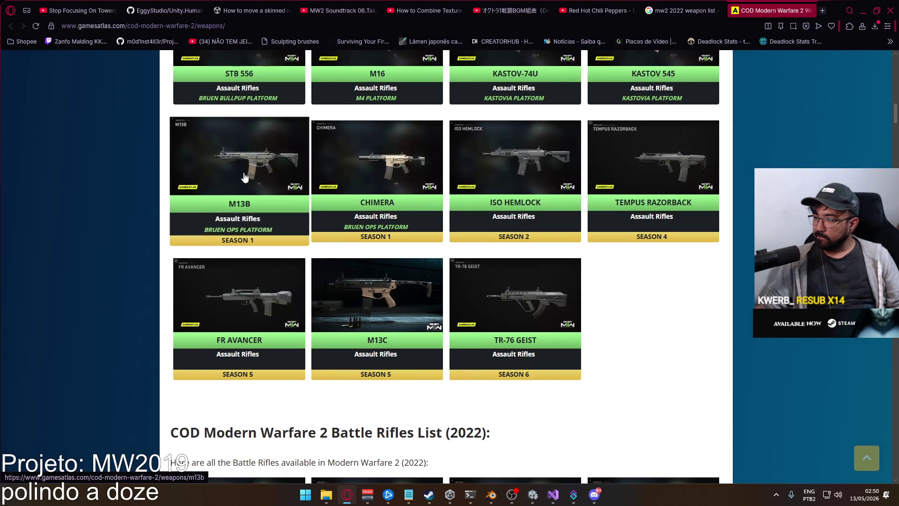
{"action": "scroll", "coordinate": [244, 177], "scroll_direction": "down", "scroll_amount": 2}
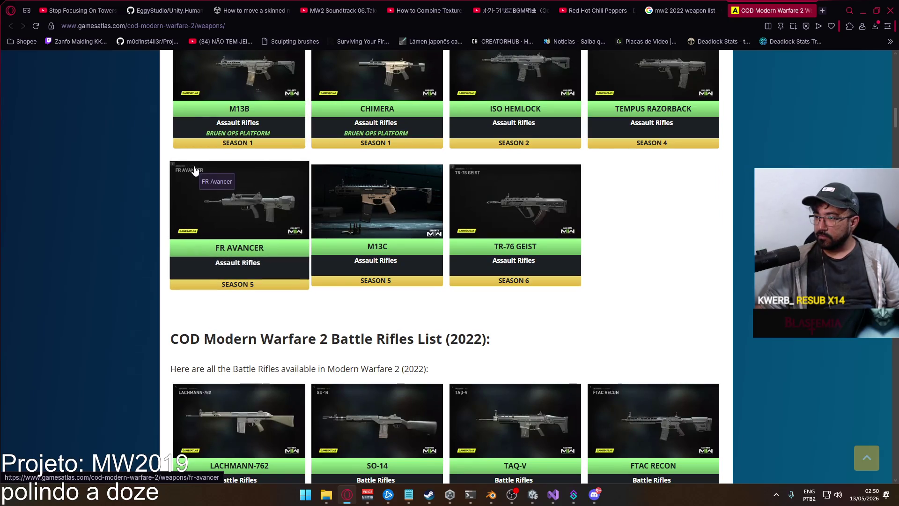
{"action": "scroll", "coordinate": [195, 168], "scroll_direction": "down", "scroll_amount": 1}
{"action": "scroll", "coordinate": [197, 166], "scroll_direction": "down", "scroll_amount": 3}
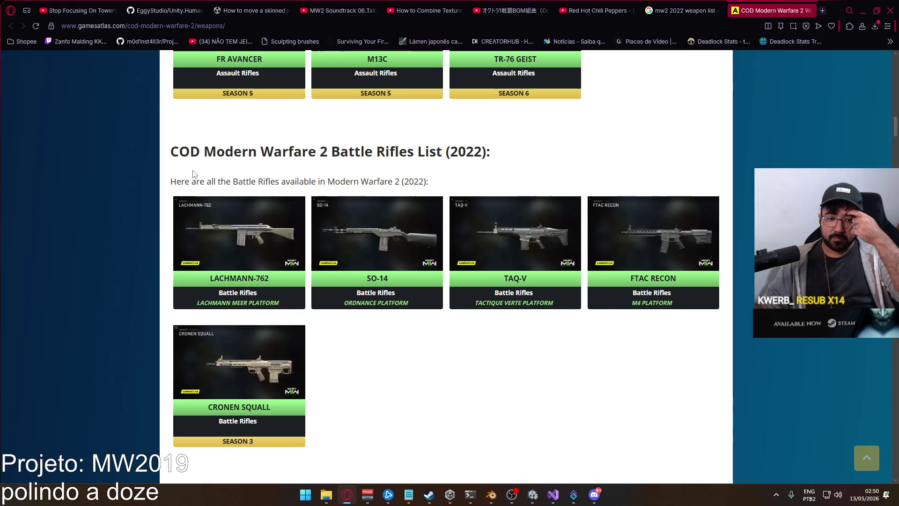
{"action": "scroll", "coordinate": [193, 174], "scroll_direction": "down", "scroll_amount": 6}
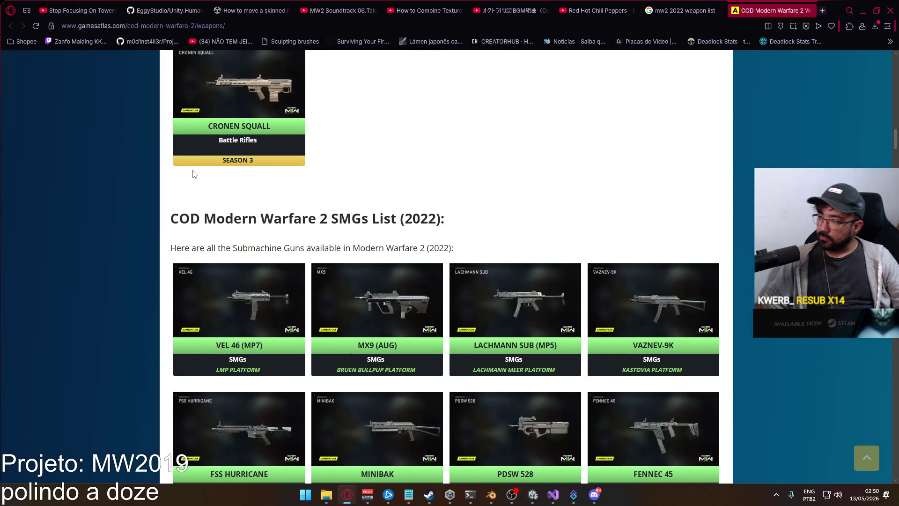
{"action": "scroll", "coordinate": [195, 174], "scroll_direction": "down", "scroll_amount": 2}
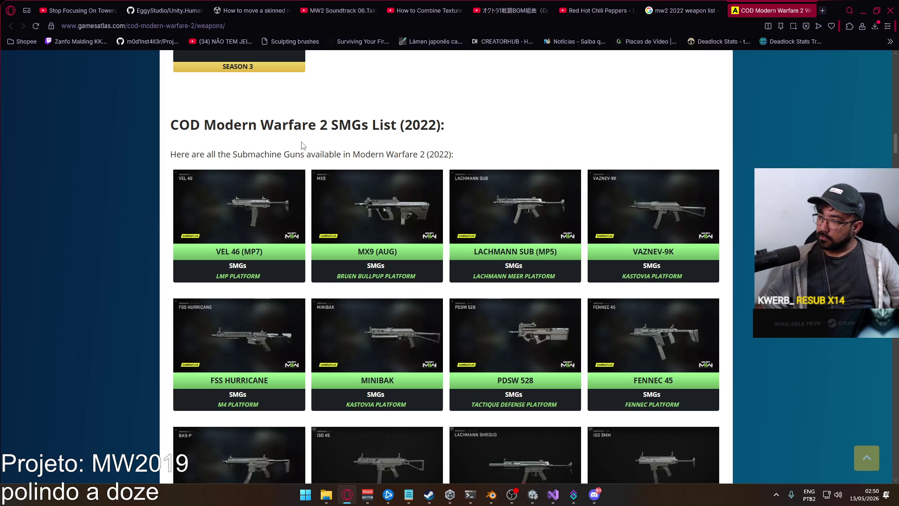
{"action": "scroll", "coordinate": [295, 145], "scroll_direction": "down", "scroll_amount": 2}
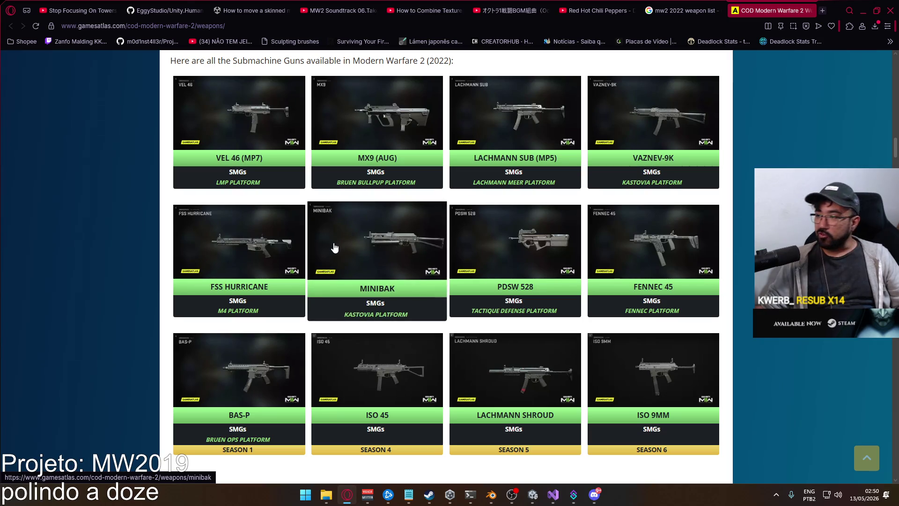
{"action": "scroll", "coordinate": [389, 211], "scroll_direction": "down", "scroll_amount": 2}
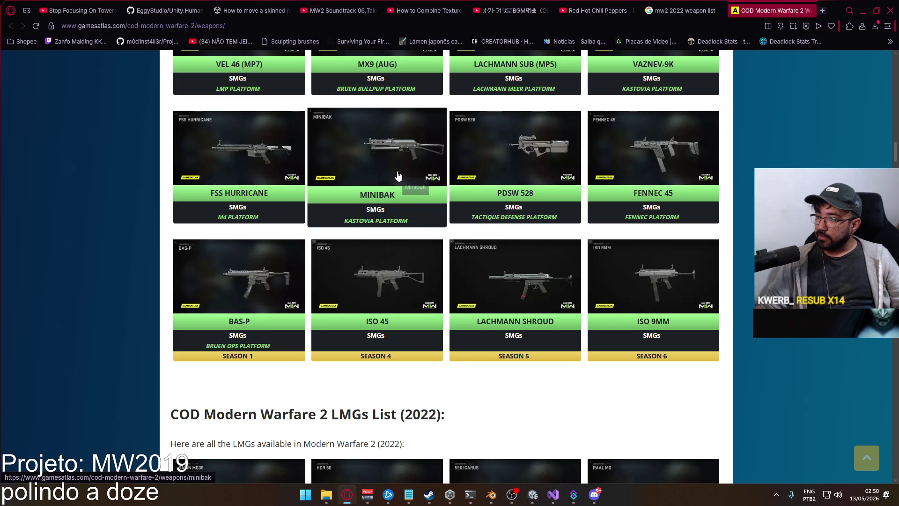
{"action": "scroll", "coordinate": [396, 174], "scroll_direction": "down", "scroll_amount": 6}
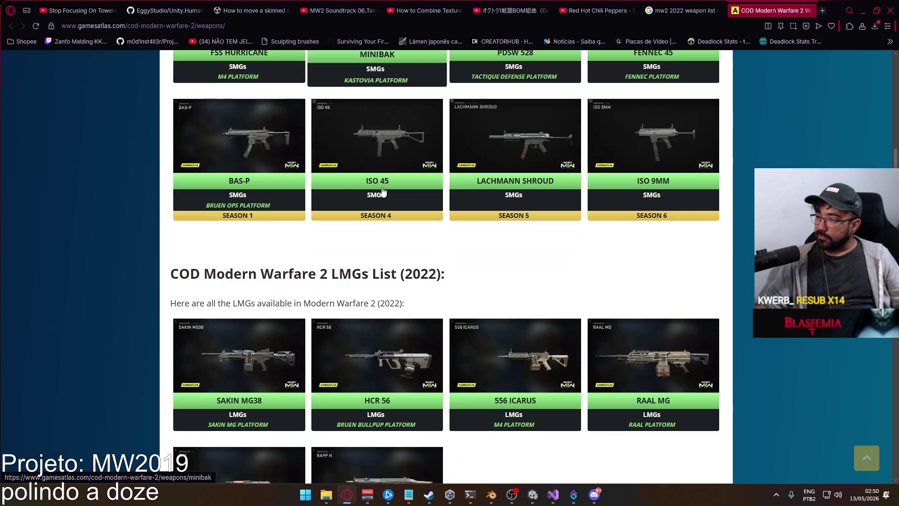
{"action": "scroll", "coordinate": [321, 185], "scroll_direction": "down", "scroll_amount": 2}
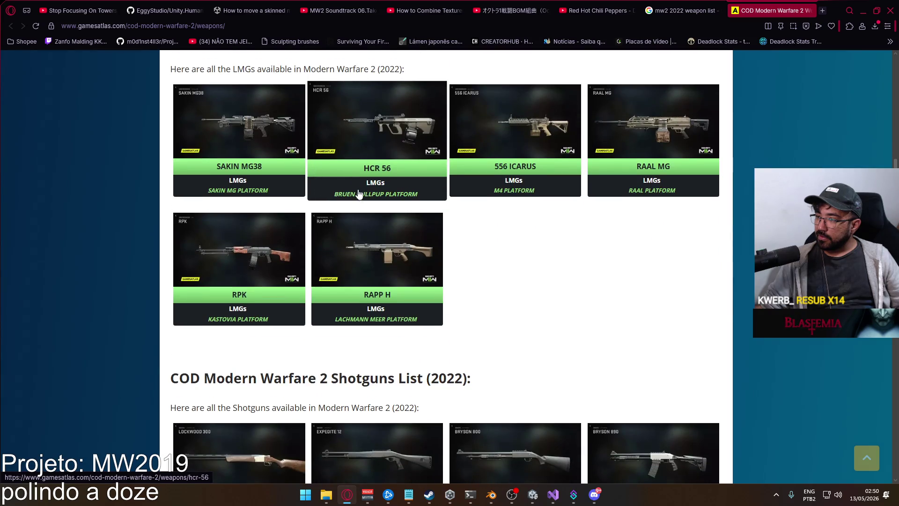
{"action": "scroll", "coordinate": [349, 194], "scroll_direction": "down", "scroll_amount": 1}
{"action": "scroll", "coordinate": [539, 220], "scroll_direction": "down", "scroll_amount": 6}
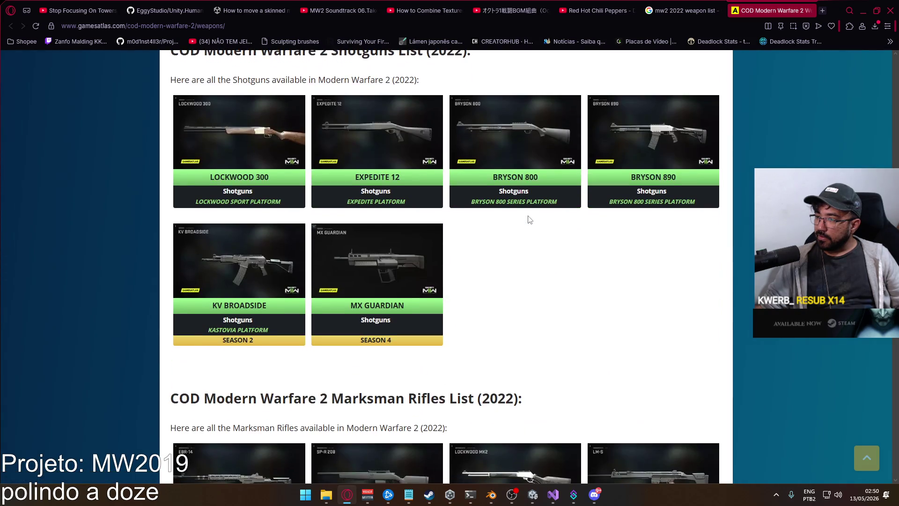
{"action": "scroll", "coordinate": [520, 220], "scroll_direction": "down", "scroll_amount": 3}
{"action": "scroll", "coordinate": [341, 221], "scroll_direction": "up", "scroll_amount": 2}
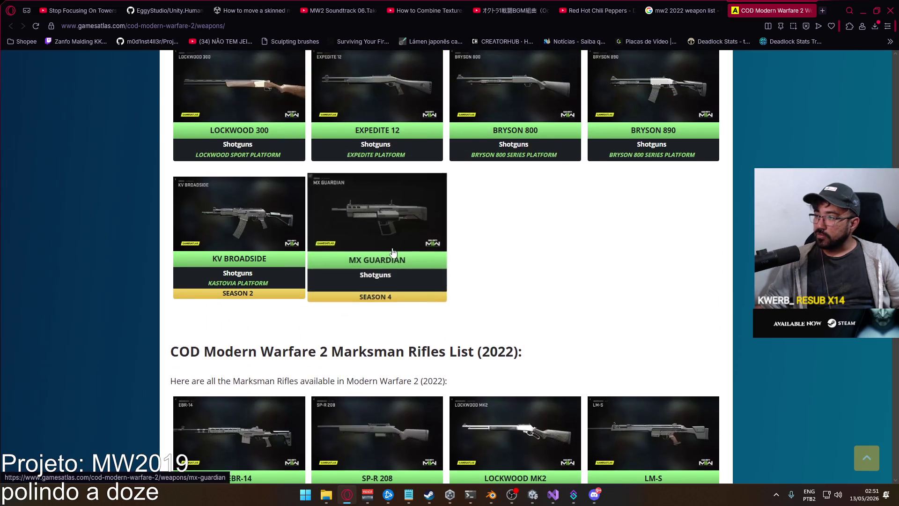
{"action": "scroll", "coordinate": [388, 257], "scroll_direction": "down", "scroll_amount": 6}
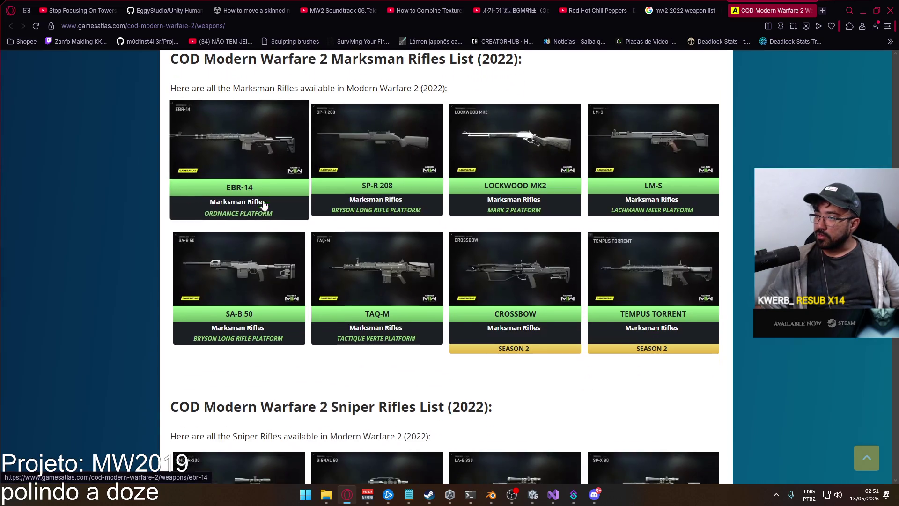
{"action": "scroll", "coordinate": [264, 206], "scroll_direction": "down", "scroll_amount": 6}
{"action": "scroll", "coordinate": [263, 205], "scroll_direction": "down", "scroll_amount": 2}
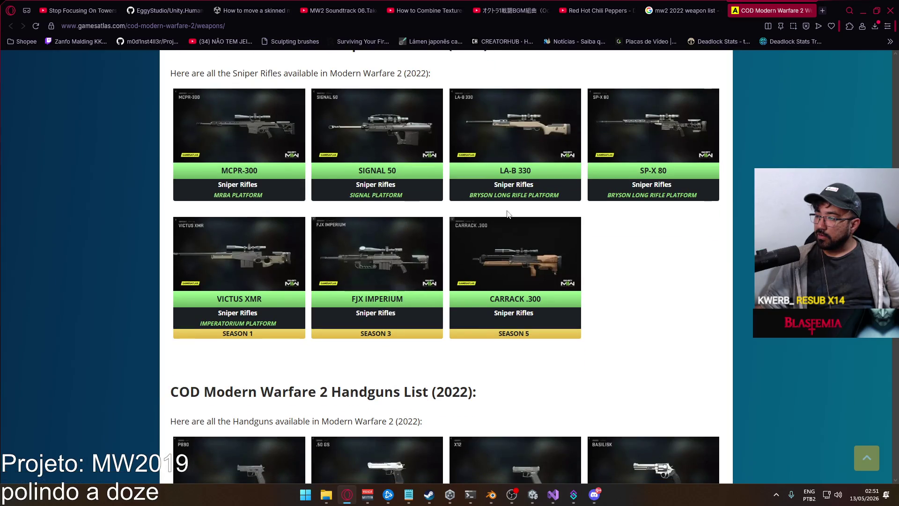
{"action": "scroll", "coordinate": [487, 216], "scroll_direction": "down", "scroll_amount": 6}
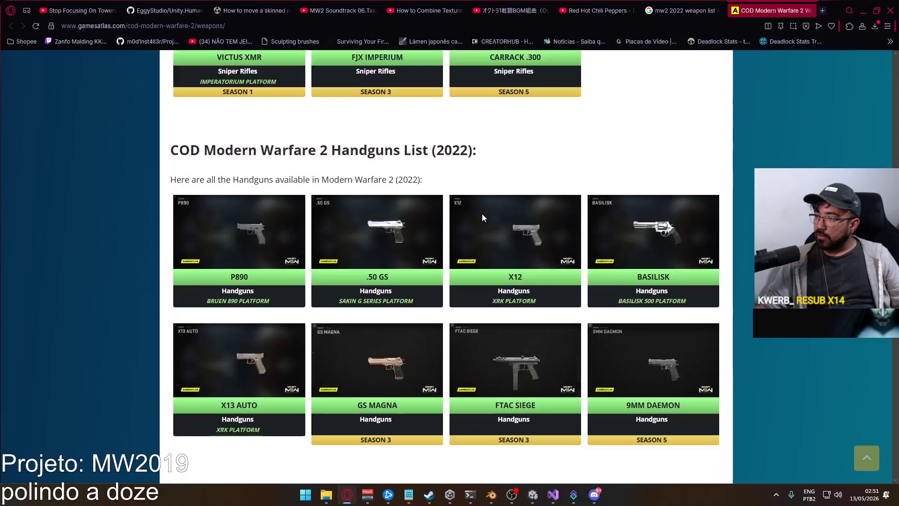
- Scroll back up to Assault Rifles (M4, TAQ-56, KASTOV 762, LACHMANN-556) and close the page
{"action": "scroll", "coordinate": [481, 218], "scroll_direction": "up", "scroll_amount": 3}
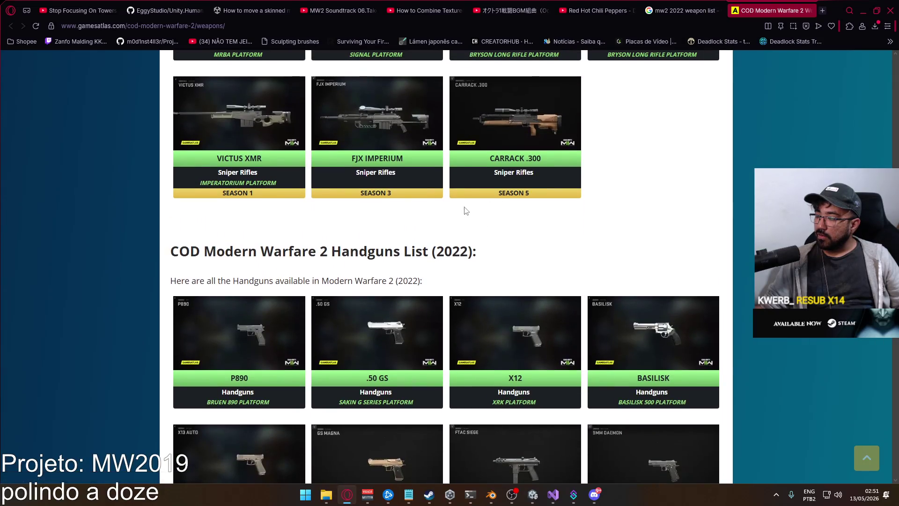
{"action": "scroll", "coordinate": [445, 241], "scroll_direction": "up", "scroll_amount": 9}
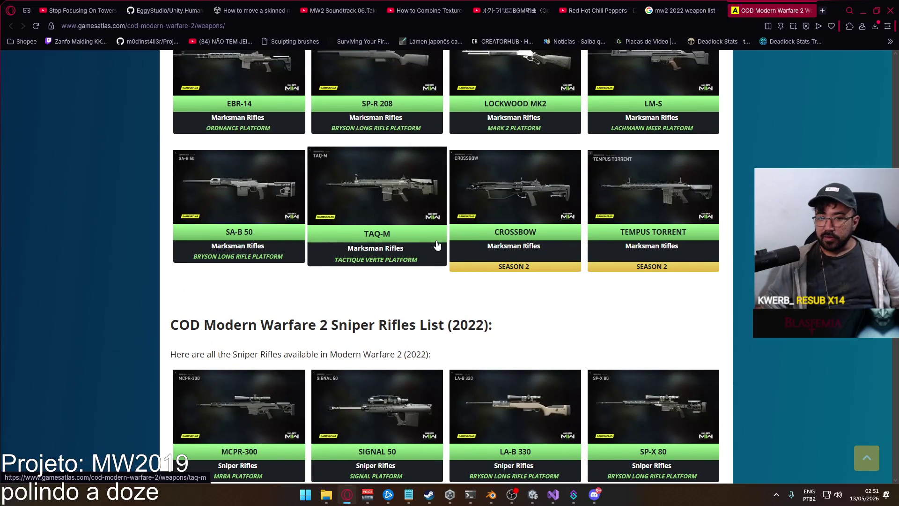
{"action": "scroll", "coordinate": [438, 245], "scroll_direction": "up", "scroll_amount": 3}
{"action": "scroll", "coordinate": [436, 244], "scroll_direction": "up", "scroll_amount": 14}
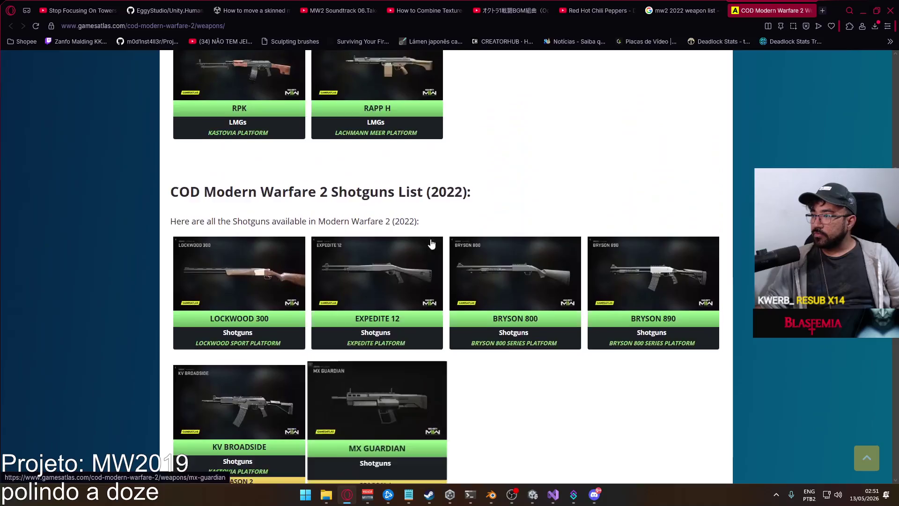
{"action": "scroll", "coordinate": [433, 240], "scroll_direction": "up", "scroll_amount": 16}
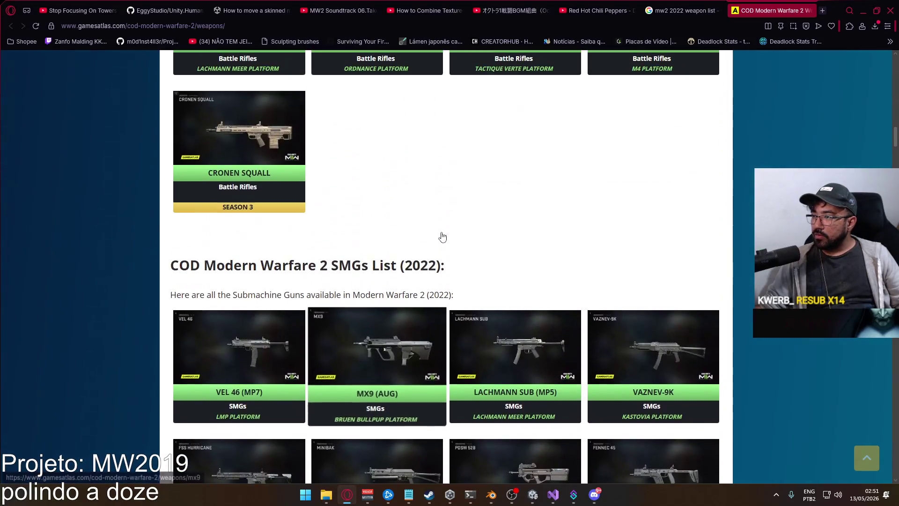
{"action": "scroll", "coordinate": [439, 234], "scroll_direction": "up", "scroll_amount": 7}
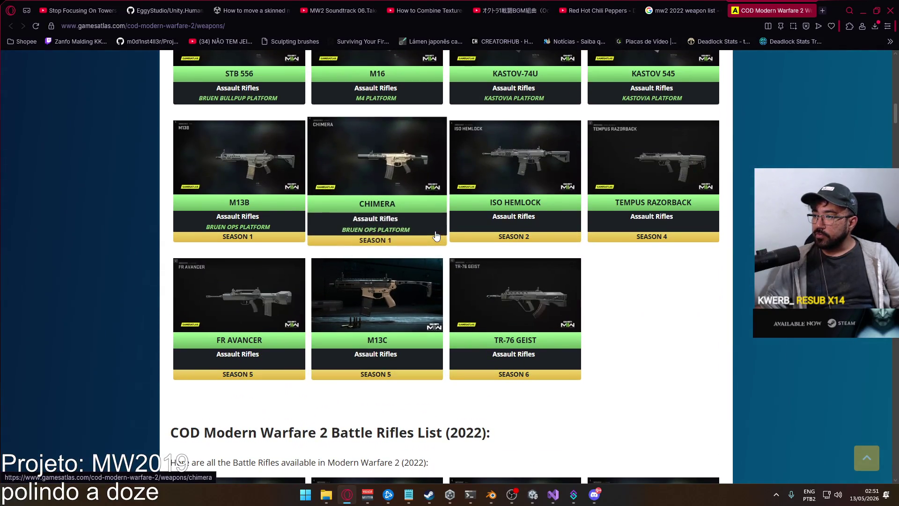
{"action": "scroll", "coordinate": [438, 228], "scroll_direction": "up", "scroll_amount": 3}
{"action": "scroll", "coordinate": [438, 228], "scroll_direction": "up", "scroll_amount": 5}
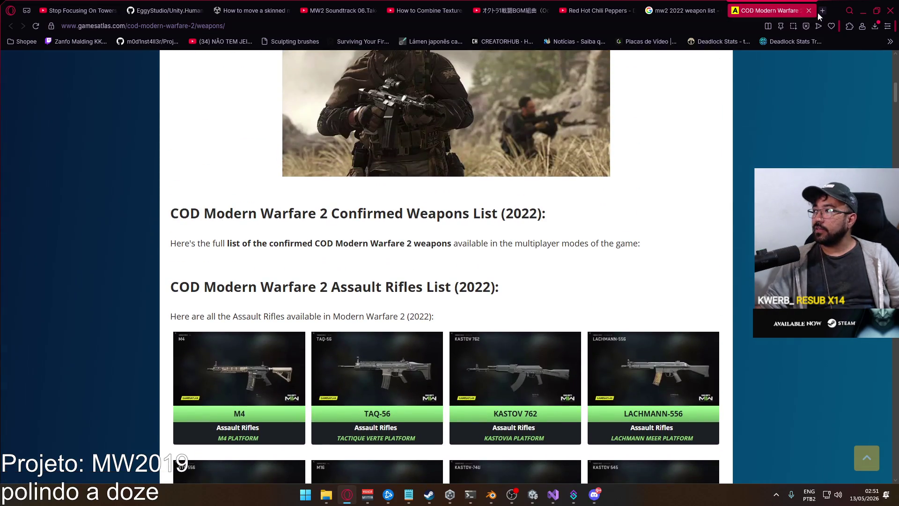
{"action": "left_click", "coordinate": [812, 11]}
- Switch to the Unity Editor and start Play mode on the FPS project
{"action": "left_click", "coordinate": [532, 494]}
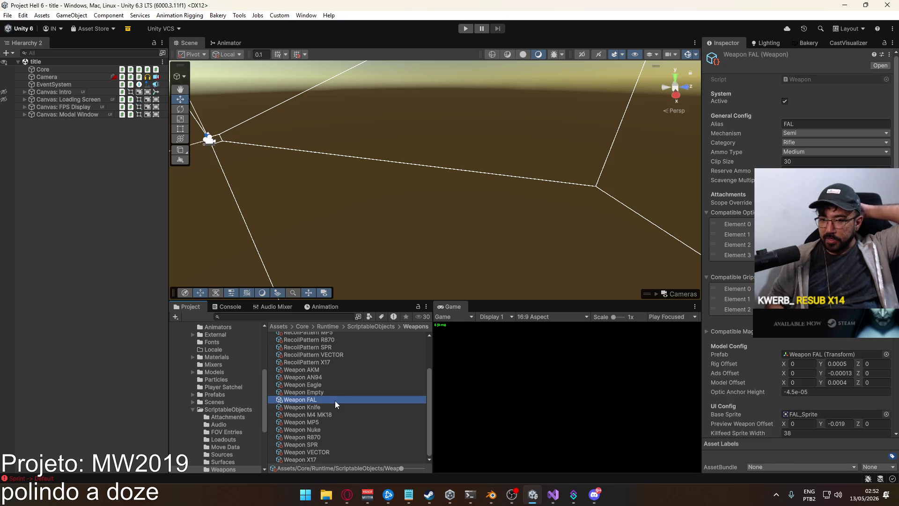
{"action": "left_click", "coordinate": [465, 29]}
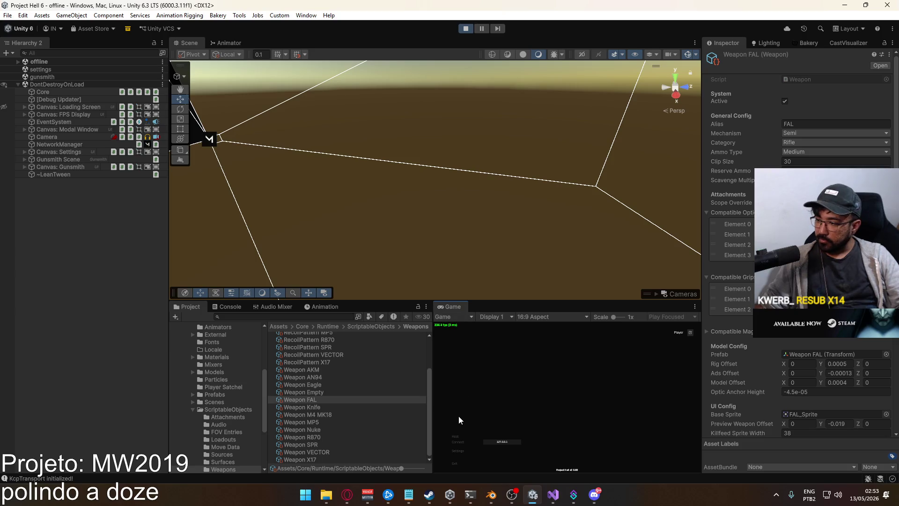
- Host a match and create it on the shipment map
{"action": "left_click", "coordinate": [462, 437]}
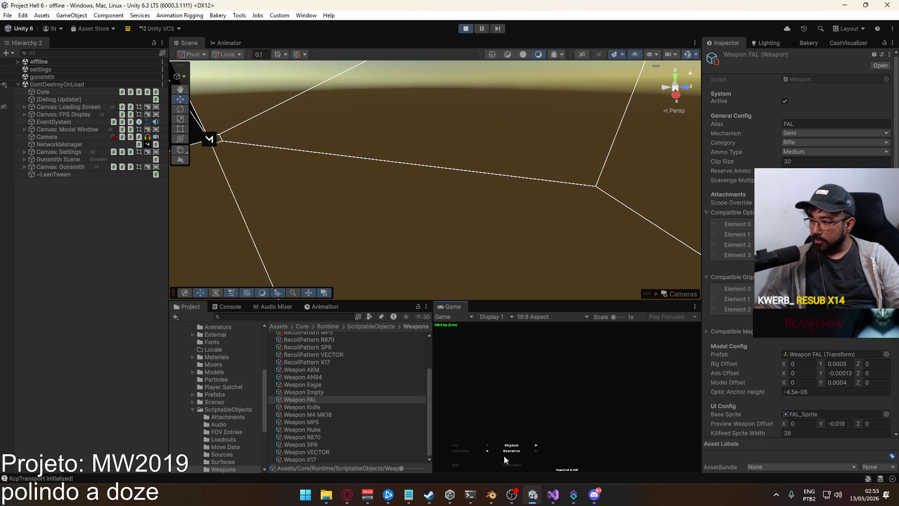
{"action": "left_click", "coordinate": [513, 465]}
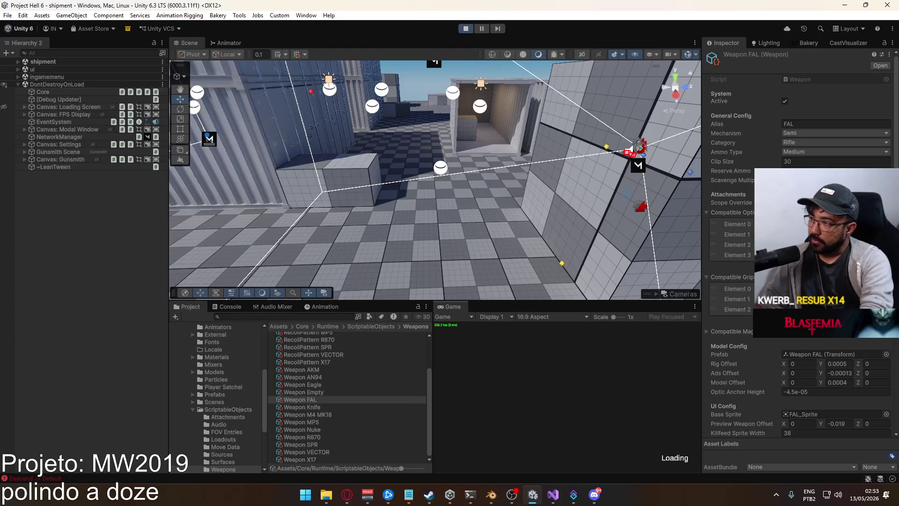
- Close the docked Game view
{"action": "key", "text": "super"}
{"action": "left_click", "coordinate": [456, 306]}
{"action": "right_click", "coordinate": [455, 305]}
{"action": "left_click", "coordinate": [510, 347]}
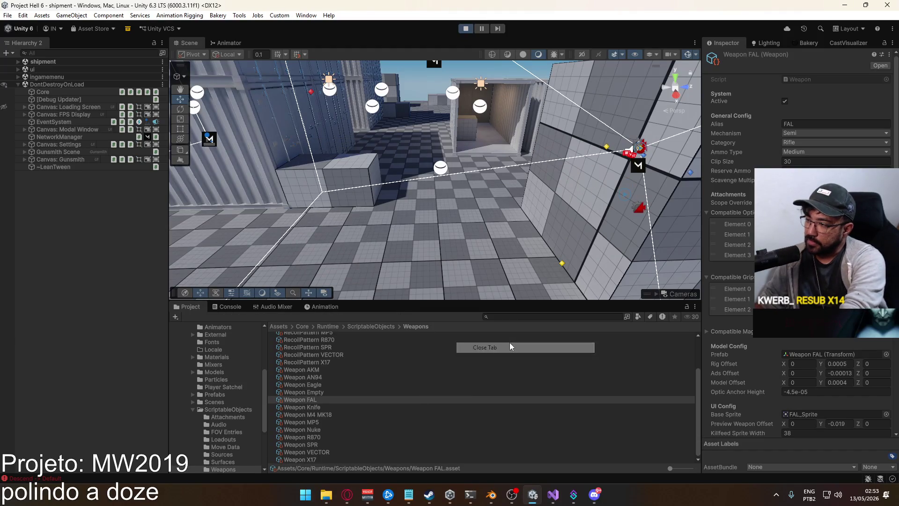
- Reopen the Game view from Window > General > Game at 16:9 and dock it beside the Project panel
{"action": "left_click", "coordinate": [306, 16]}
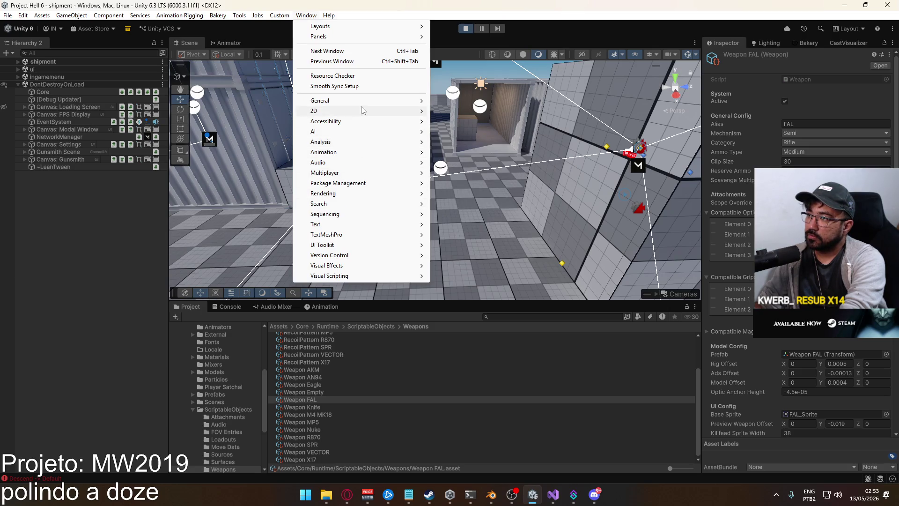
{"action": "mouse_move", "coordinate": [361, 101]}
{"action": "left_click", "coordinate": [464, 110]}
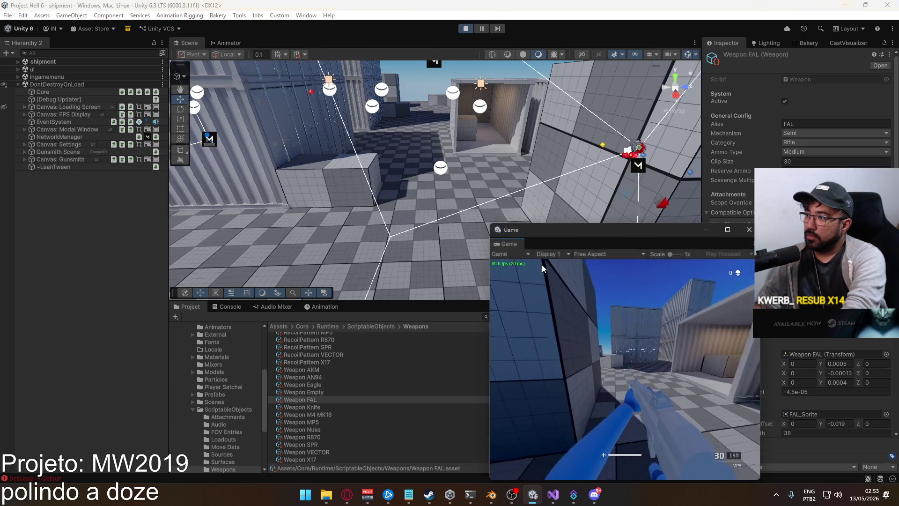
{"action": "left_click", "coordinate": [582, 255]}
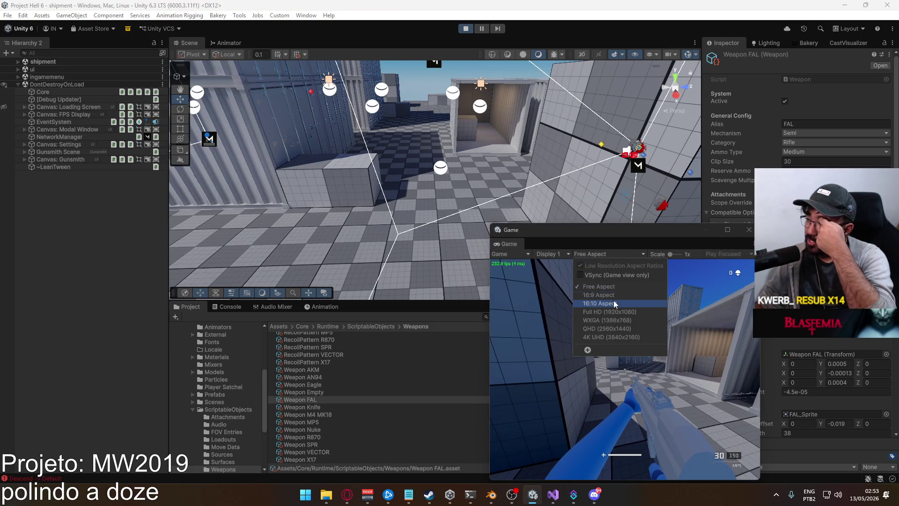
{"action": "left_click", "coordinate": [615, 297]}
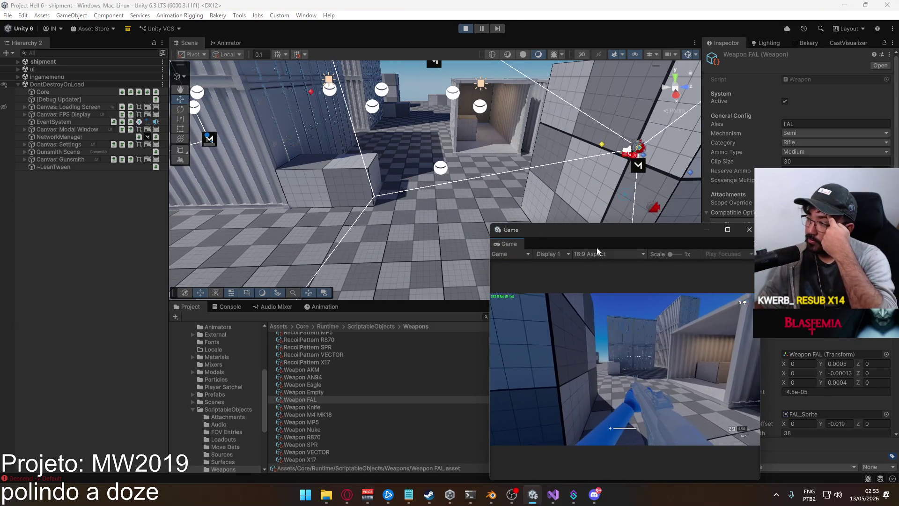
{"action": "mouse_move", "coordinate": [523, 224]}
{"action": "left_mouse_down"}
{"action": "mouse_move", "coordinate": [393, 358]}
{"action": "mouse_move", "coordinate": [665, 334]}
{"action": "mouse_move", "coordinate": [529, 348]}
{"action": "left_mouse_up"}
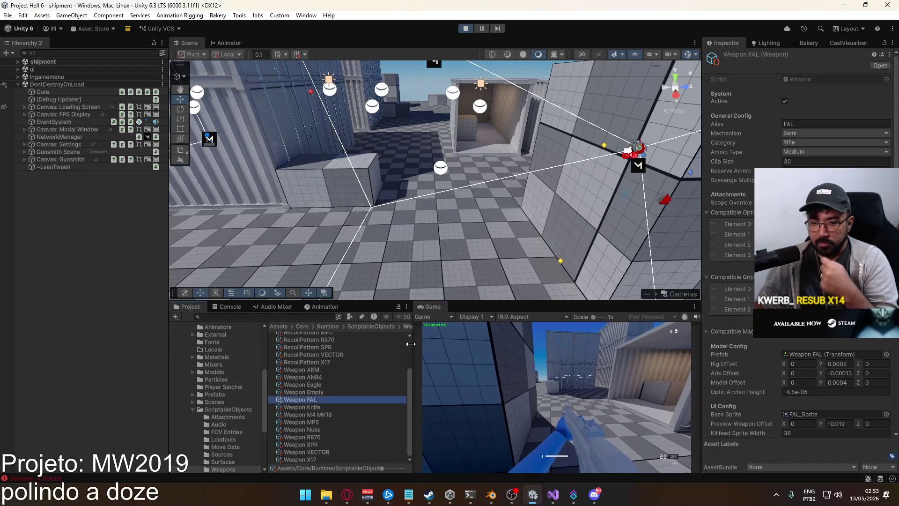
- Maximize the Game view, reload the FAL to 30/141 and aim down sights
{"action": "key", "text": "r"}
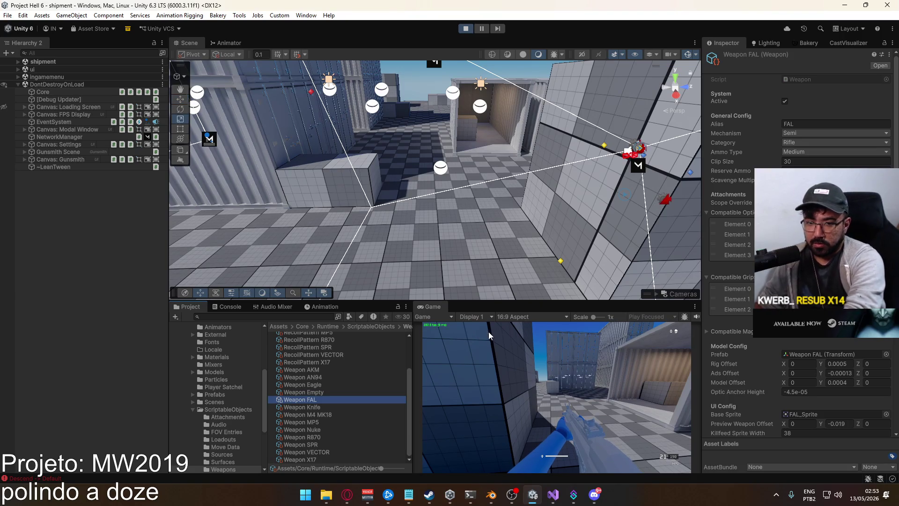
{"action": "right_click", "coordinate": [431, 307]}
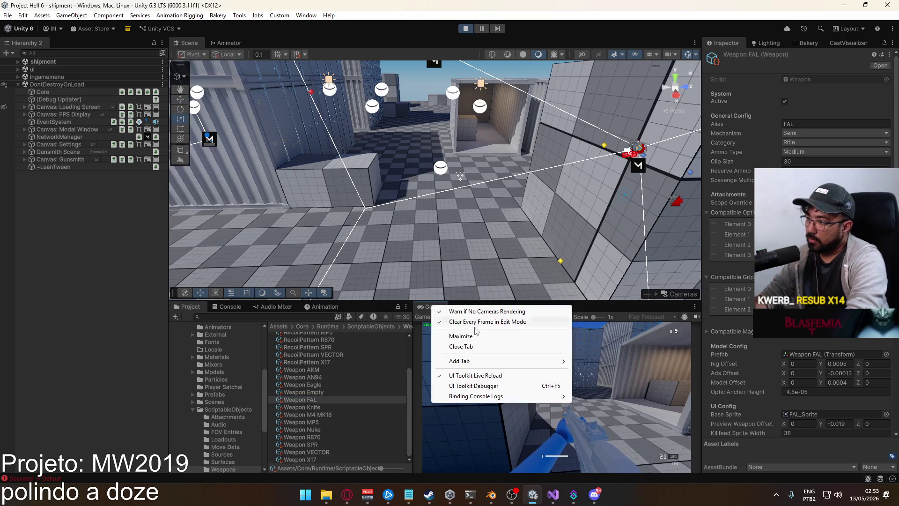
{"action": "left_click", "coordinate": [469, 340]}
{"action": "key", "text": "r"}
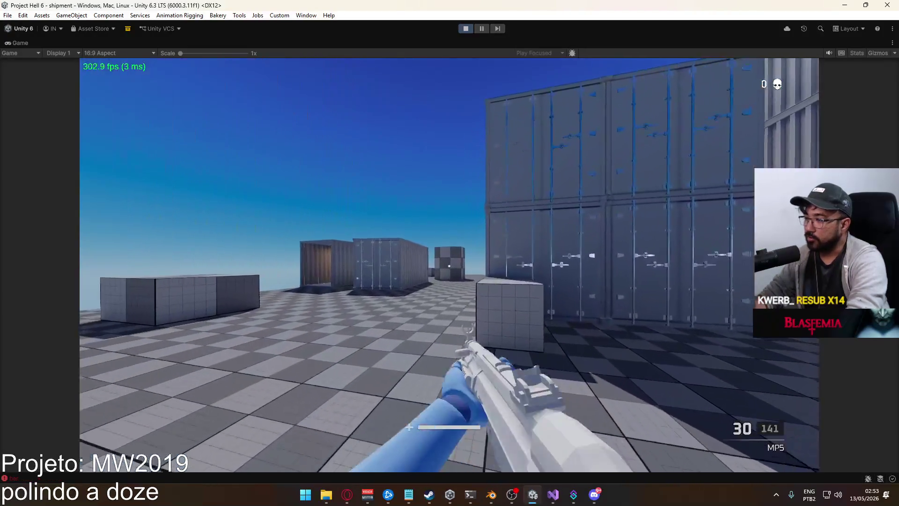
{"action": "right_click", "coordinate": [449, 266]}
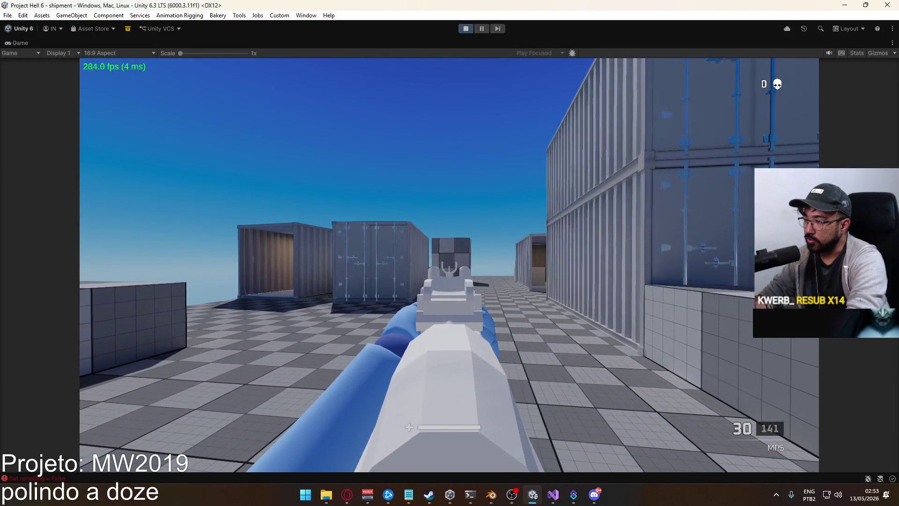
- Set Loadout 1's primary weapon to the FAL assault rifle, confirm and deploy
{"action": "left_click", "coordinate": [449, 266]}
{"action": "key", "text": "Escape"}
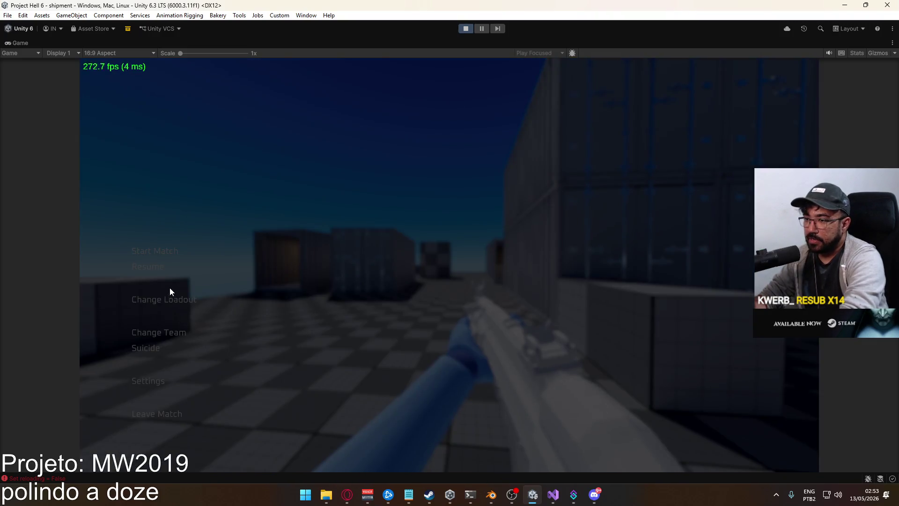
{"action": "left_click", "coordinate": [235, 138]}
{"action": "left_click", "coordinate": [204, 153]}
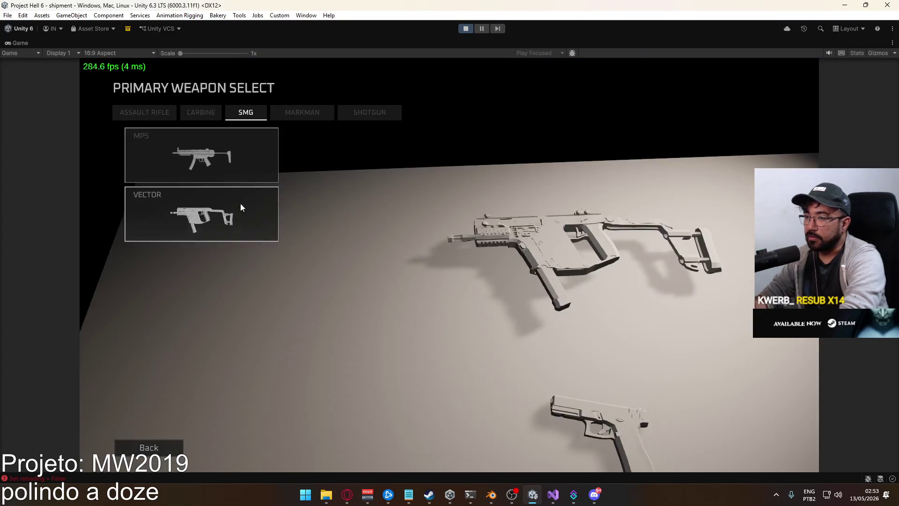
{"action": "left_click", "coordinate": [156, 113]}
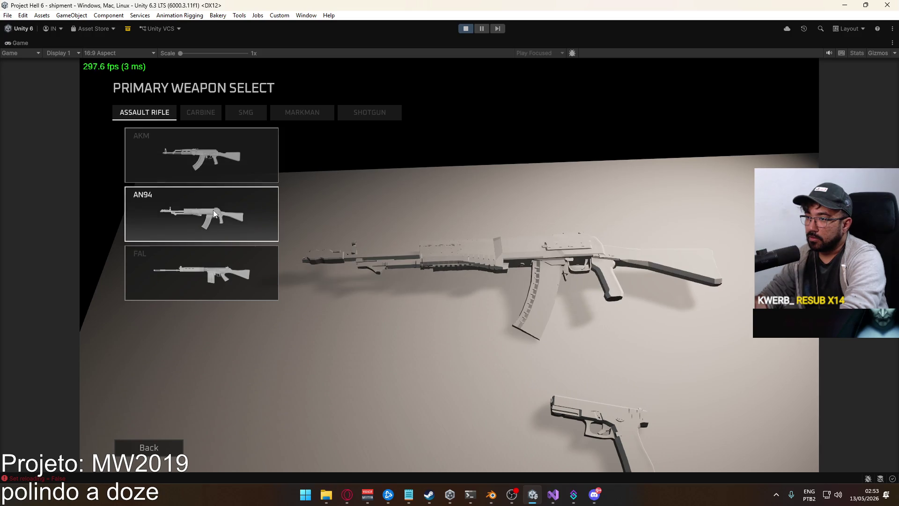
{"action": "left_click", "coordinate": [224, 261]}
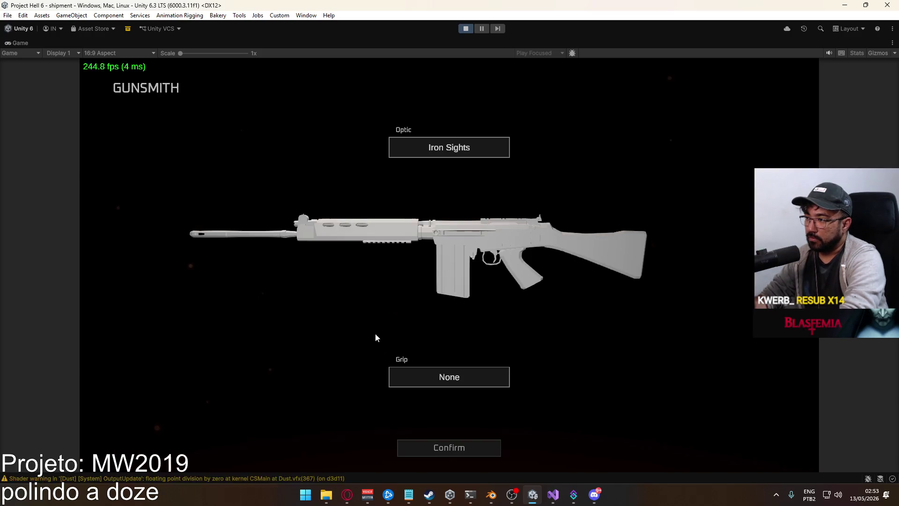
{"action": "left_click", "coordinate": [445, 451]}
{"action": "left_click", "coordinate": [248, 449]}
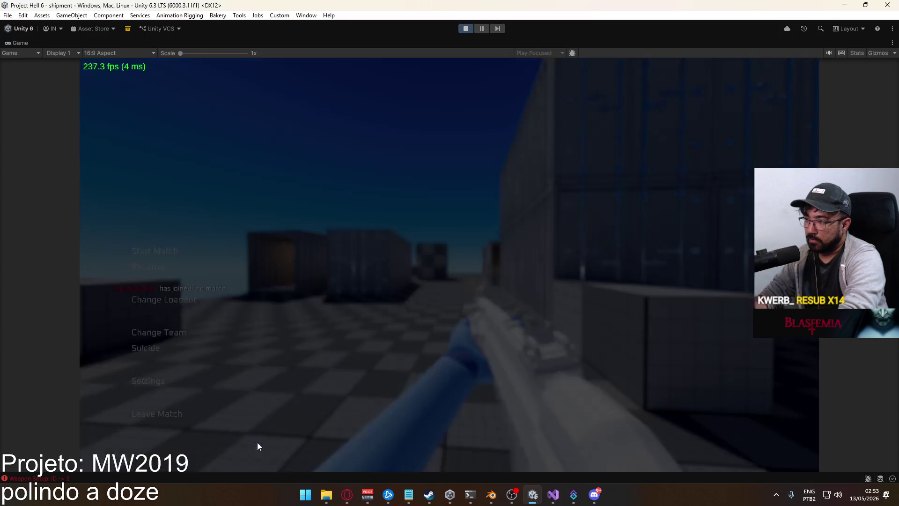
- Respawn via Suicide, move out between the containers and fire the FAL at the enemy
{"action": "left_click", "coordinate": [160, 347]}
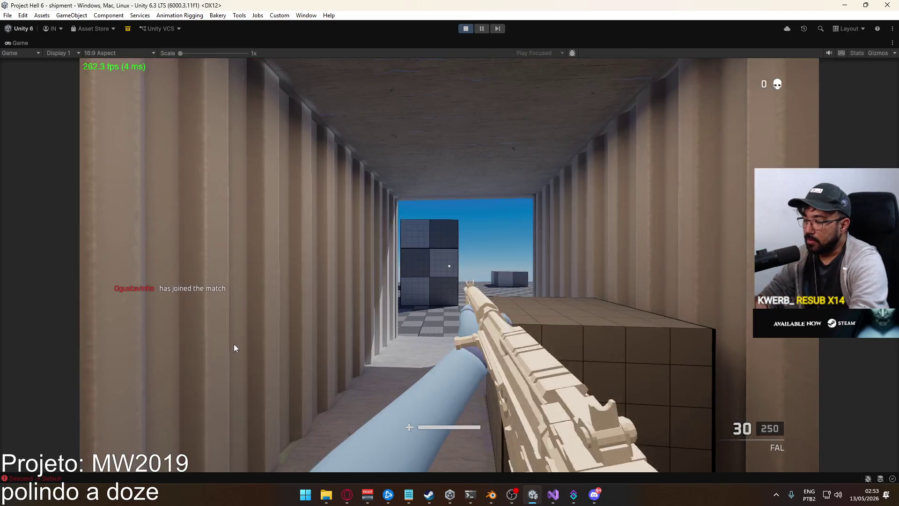
{"action": "key", "text": "w"}
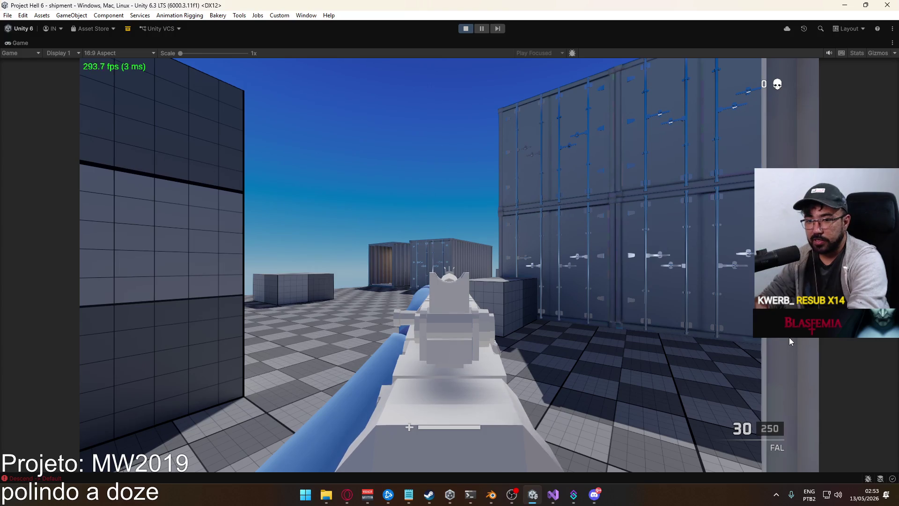
{"action": "key", "text": "a"}
{"action": "key", "text": "a"}
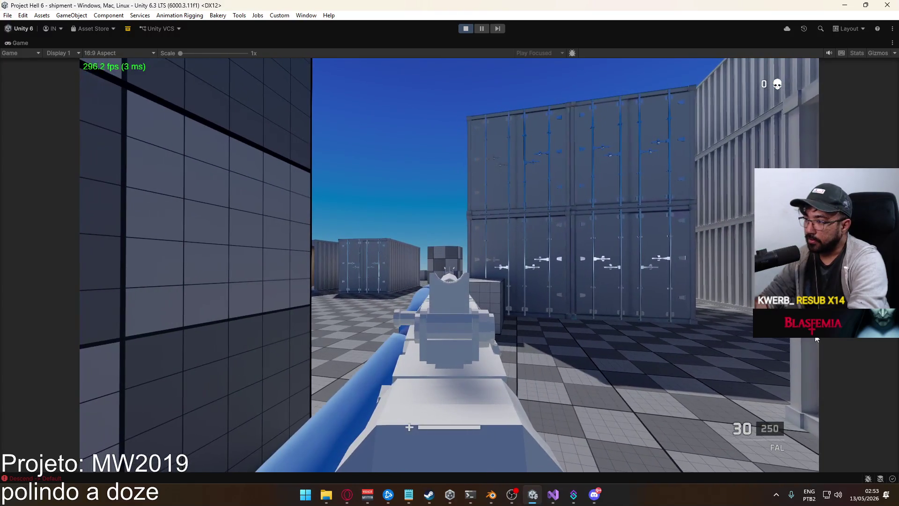
{"action": "left_click", "coordinate": [768, 345]}
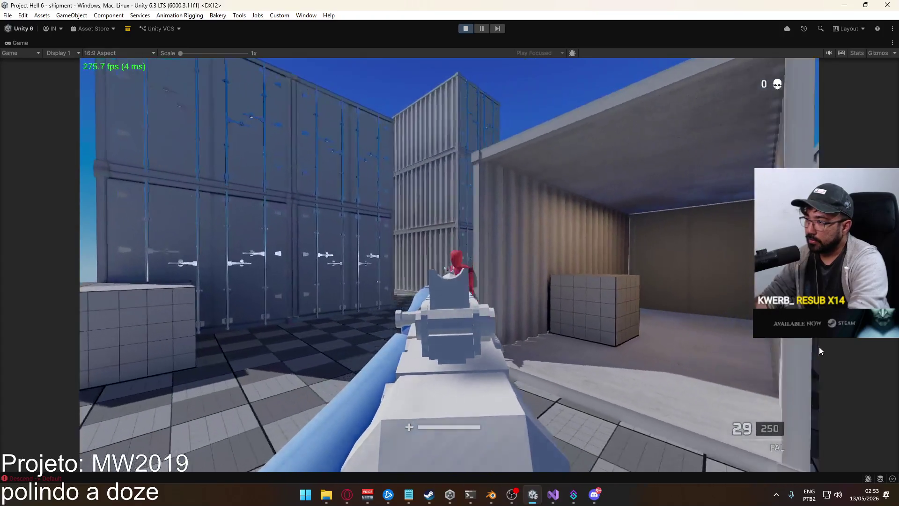
{"action": "left_click", "coordinate": [703, 333]}
{"action": "left_click", "coordinate": [375, 318]}
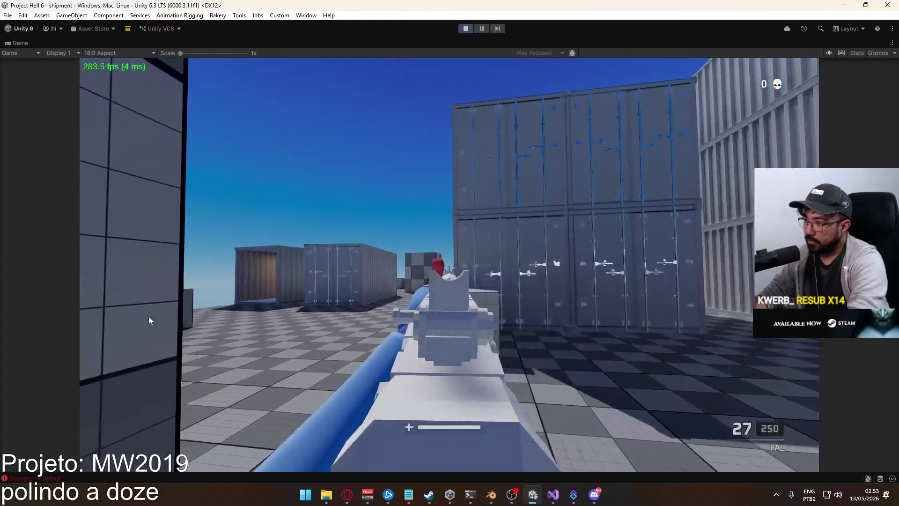
{"action": "left_click", "coordinate": [117, 315]}
{"action": "left_click", "coordinate": [81, 312]}
{"action": "left_click", "coordinate": [80, 313]}
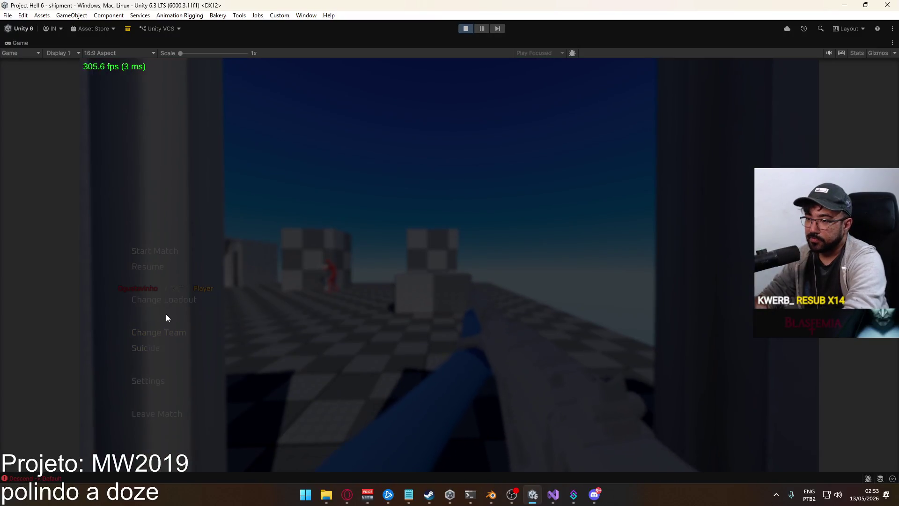
- Switch Loadout 1's primary to the Vector SMG, confirm and deploy
{"action": "left_click", "coordinate": [193, 300]}
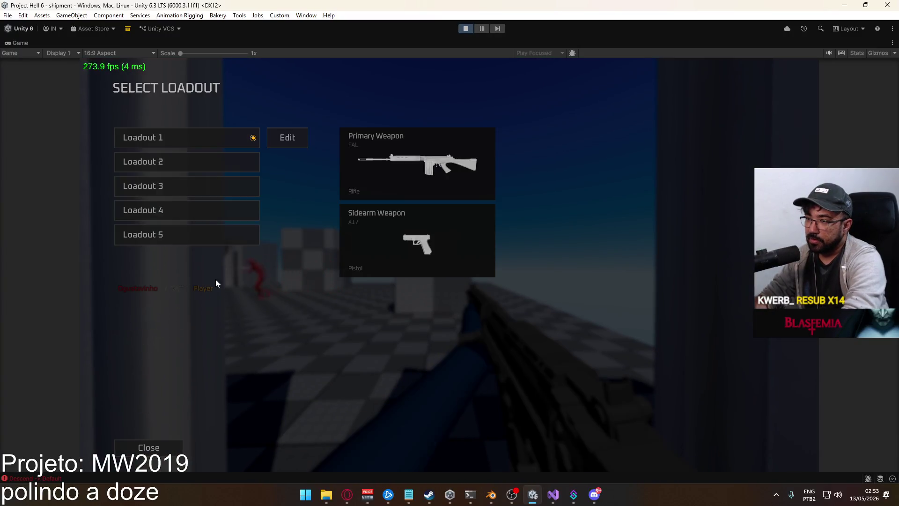
{"action": "left_click", "coordinate": [276, 136]}
{"action": "left_click", "coordinate": [218, 156]}
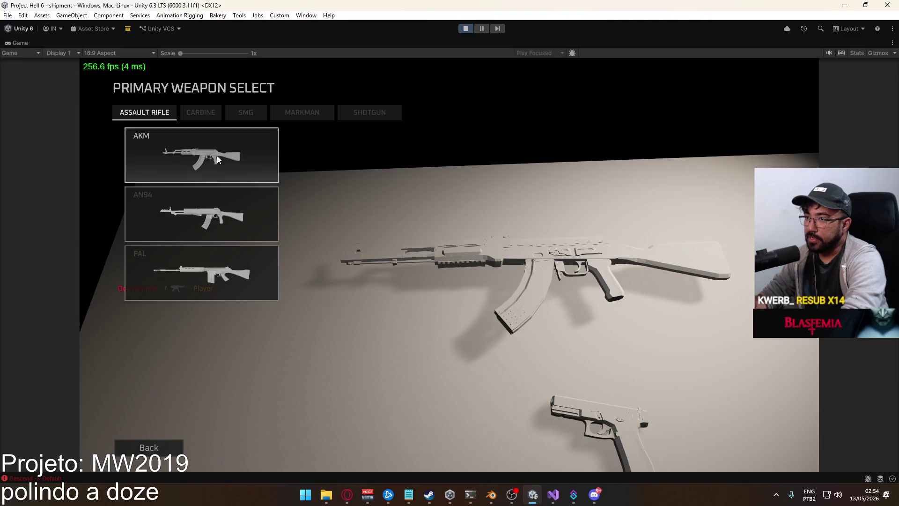
{"action": "left_click", "coordinate": [253, 118]}
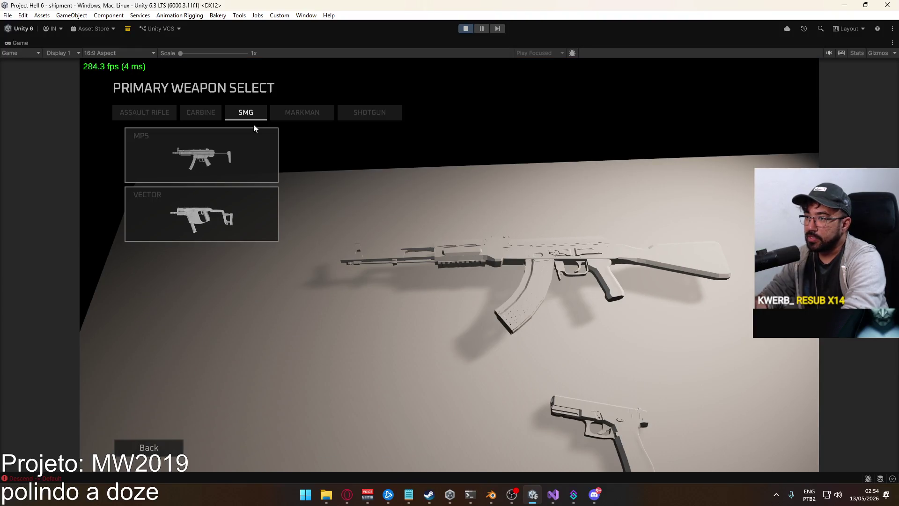
{"action": "left_click", "coordinate": [229, 219]}
{"action": "left_click", "coordinate": [424, 448]}
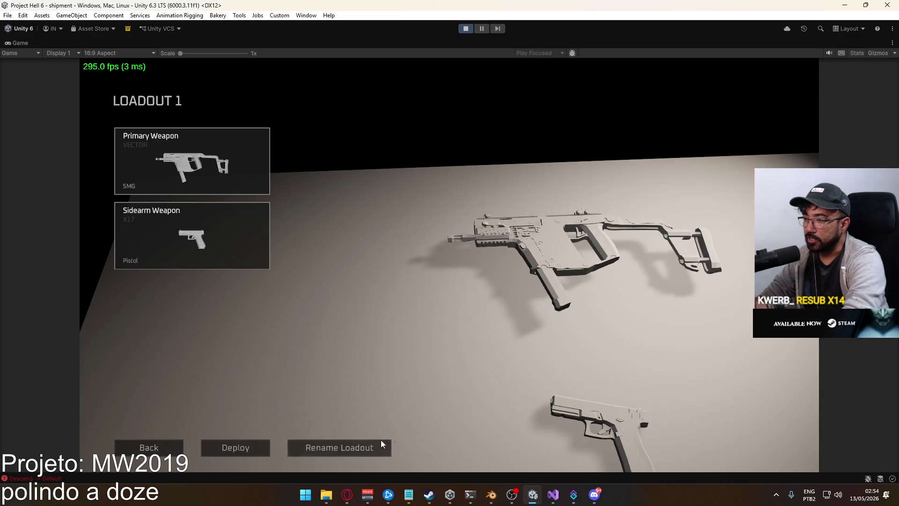
{"action": "left_click", "coordinate": [227, 452]}
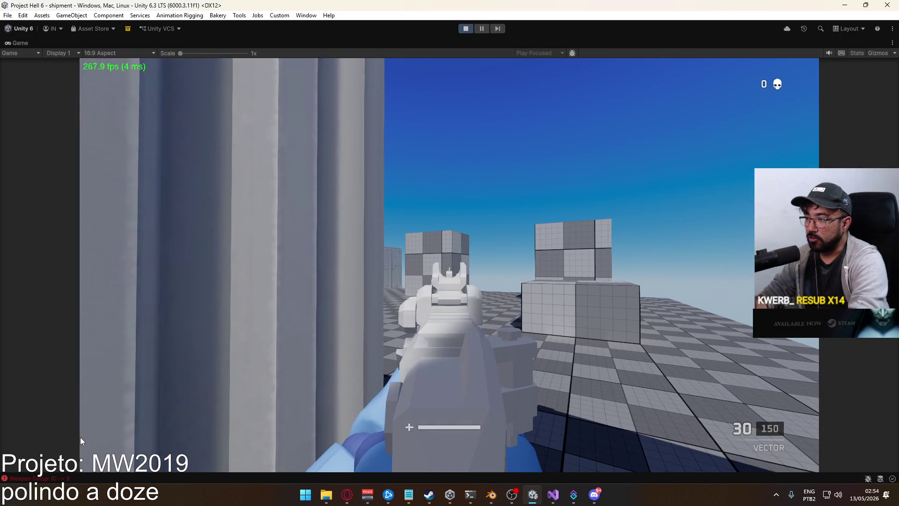
- Walk between the containers, kill the enemy with the Vector, then pause the match
{"action": "key", "text": "w"}
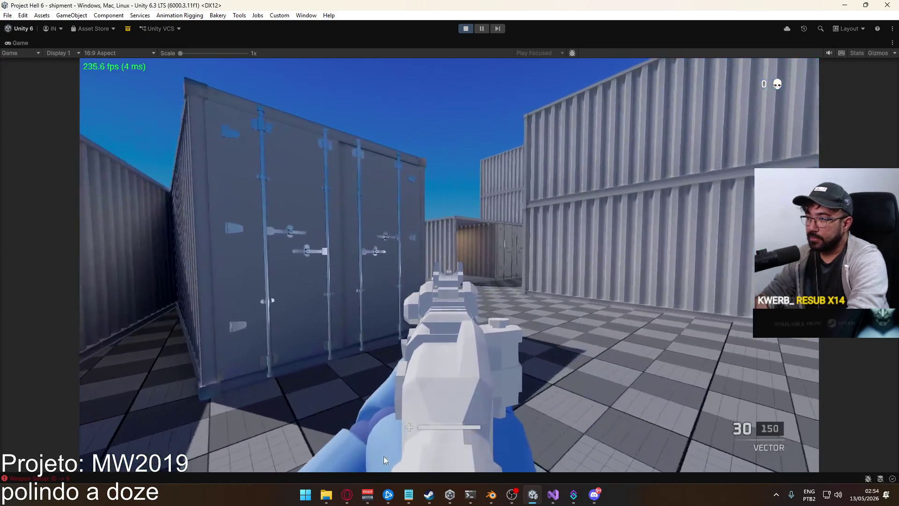
{"action": "left_click", "coordinate": [396, 440]}
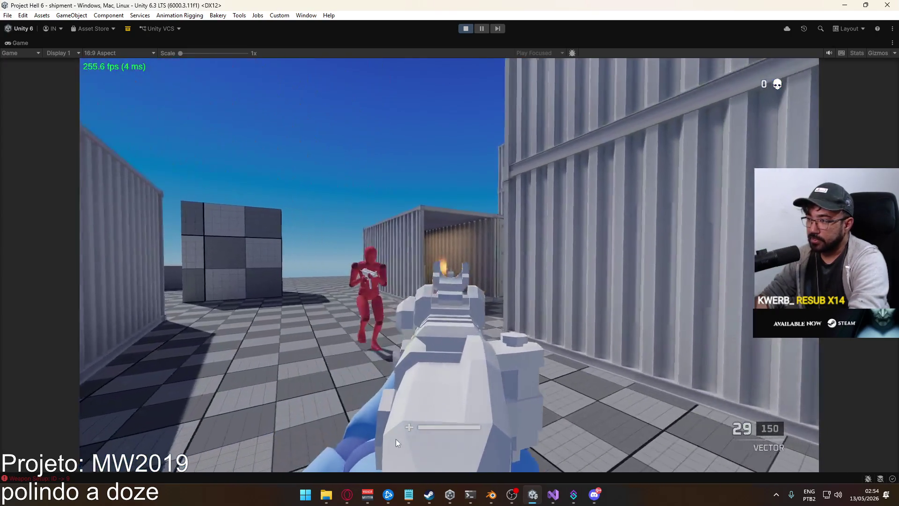
{"action": "mouse_move", "coordinate": [395, 439]}
{"action": "left_mouse_down"}
{"action": "mouse_move", "coordinate": [467, 456]}
{"action": "mouse_move", "coordinate": [380, 473]}
{"action": "mouse_move", "coordinate": [311, 473]}
{"action": "left_mouse_up"}
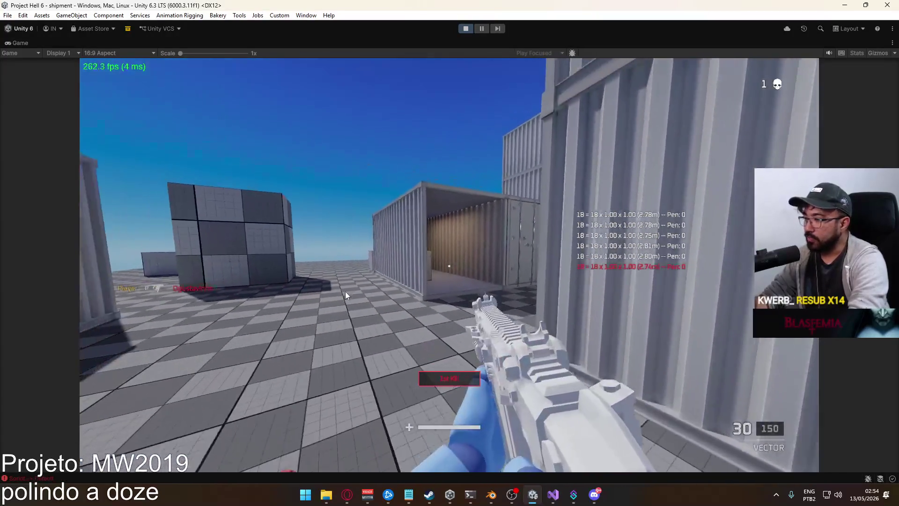
{"action": "key", "text": "w"}
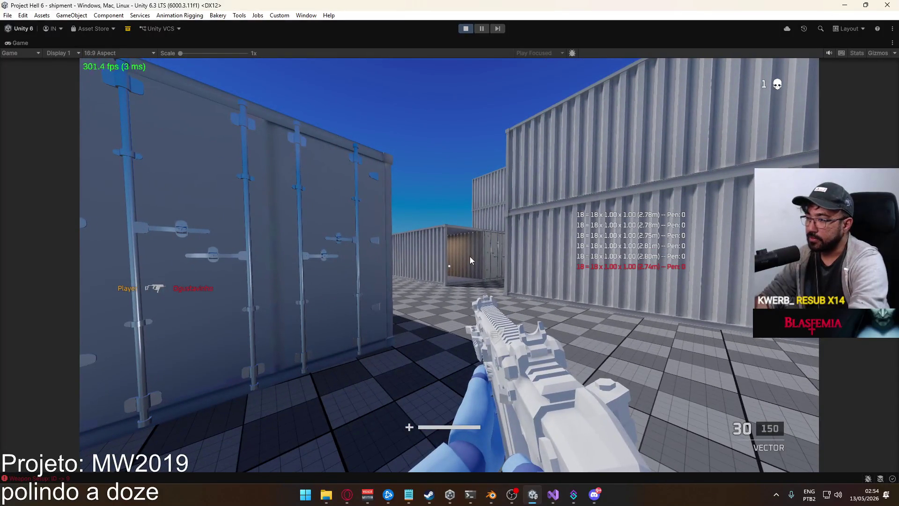
{"action": "key", "text": "Escape"}
{"action": "key", "text": "Escape"}
{"action": "key", "text": "Escape"}
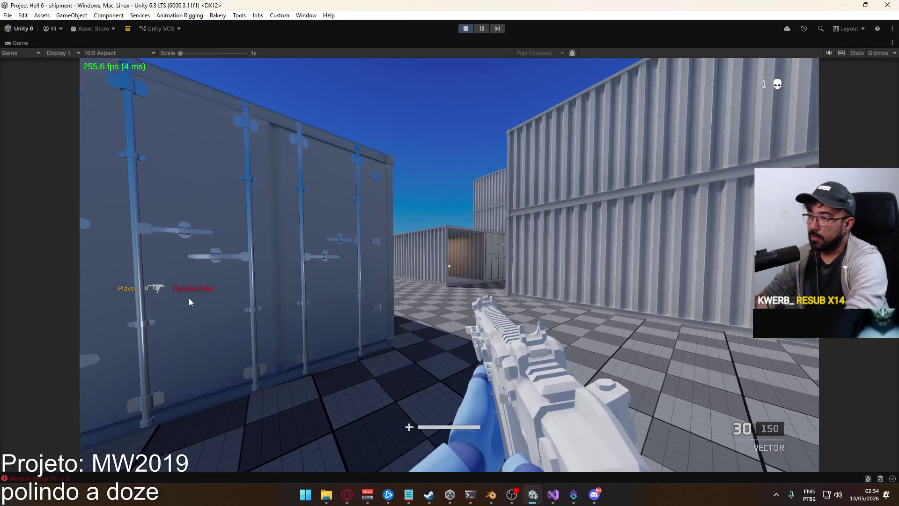
{"action": "left_click", "coordinate": [189, 299]}
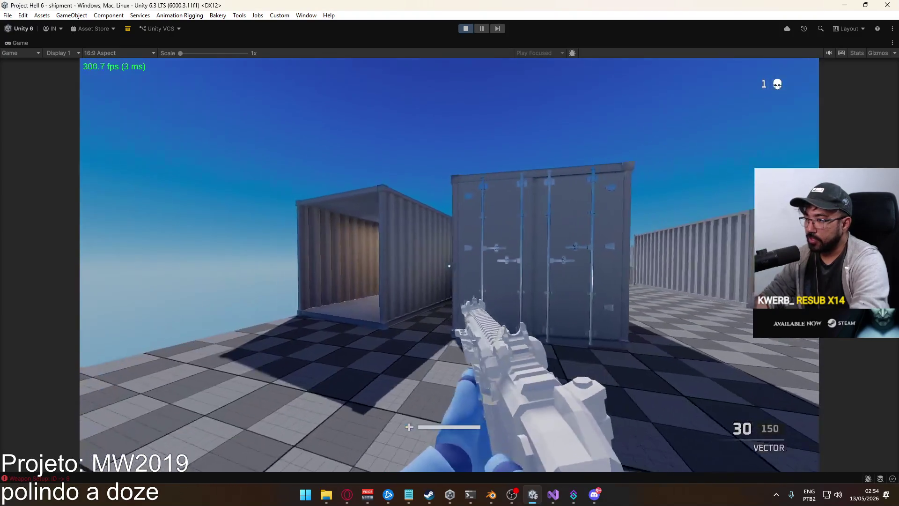
{"action": "key", "text": "w"}
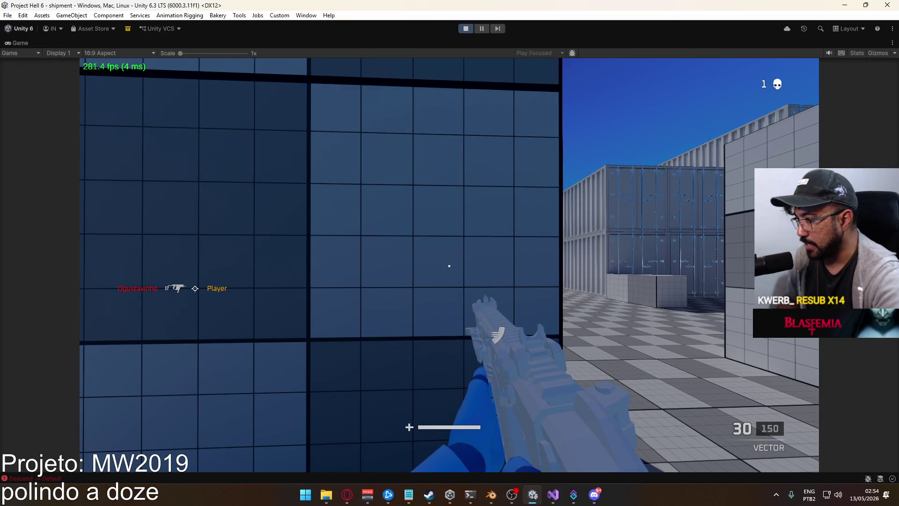
{"action": "key", "text": "Escape"}
- Change Loadout 1's primary weapon to the AKM, confirm and deploy
{"action": "left_click", "coordinate": [146, 302]}
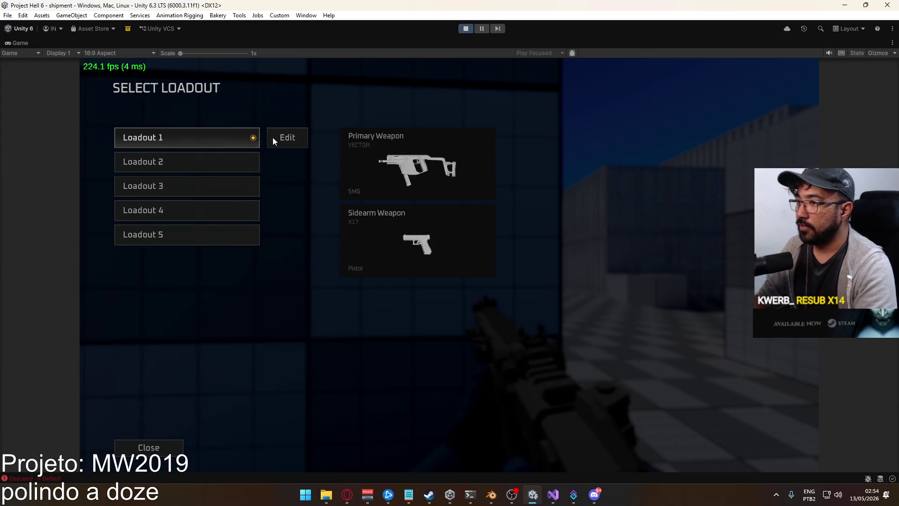
{"action": "left_click", "coordinate": [275, 139]}
{"action": "left_click", "coordinate": [212, 136]}
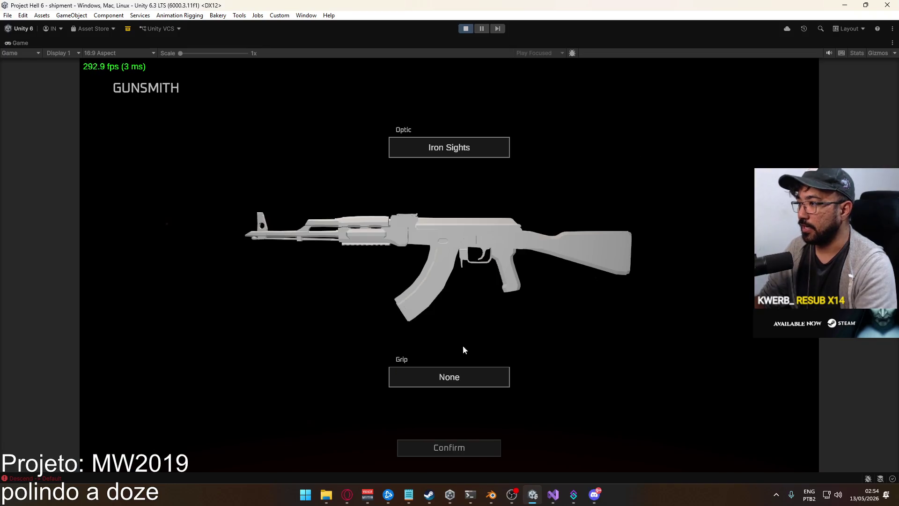
{"action": "left_click", "coordinate": [455, 447]}
{"action": "left_click", "coordinate": [232, 445]}
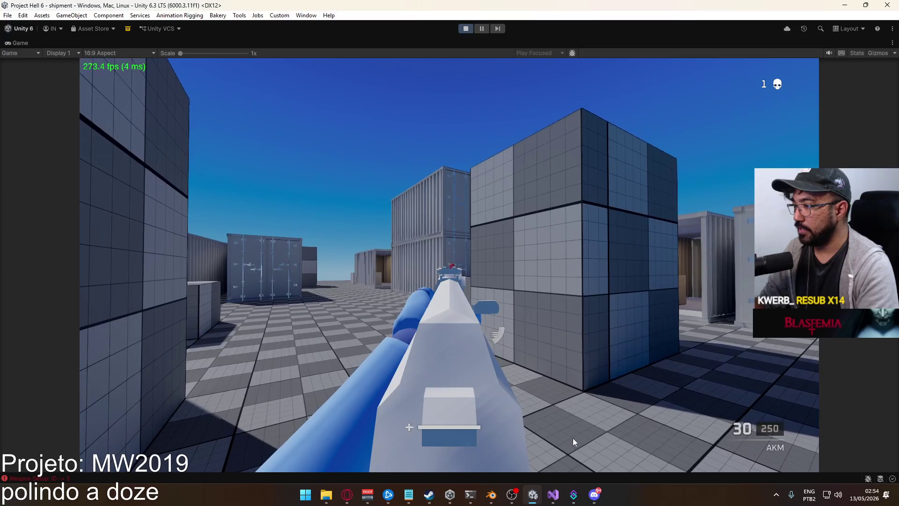
- Advance past the wall, shoot the enemy with the AKM, reload and keep firing
{"action": "key", "text": "w"}
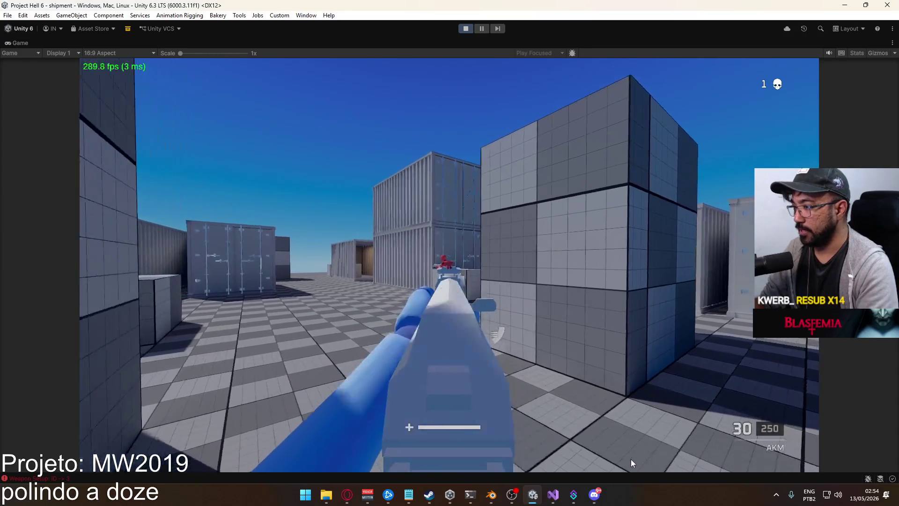
{"action": "key", "text": "w"}
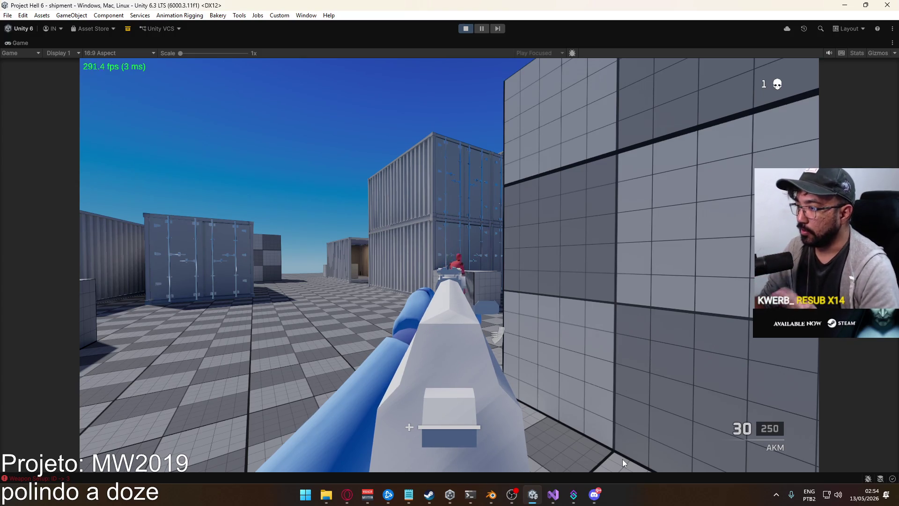
{"action": "mouse_move", "coordinate": [462, 463]}
{"action": "left_mouse_down"}
{"action": "mouse_move", "coordinate": [290, 473]}
{"action": "mouse_move", "coordinate": [386, 456]}
{"action": "left_mouse_up"}
{"action": "key", "text": "r"}
{"action": "key", "text": "super"}
{"action": "left_click", "coordinate": [377, 95]}
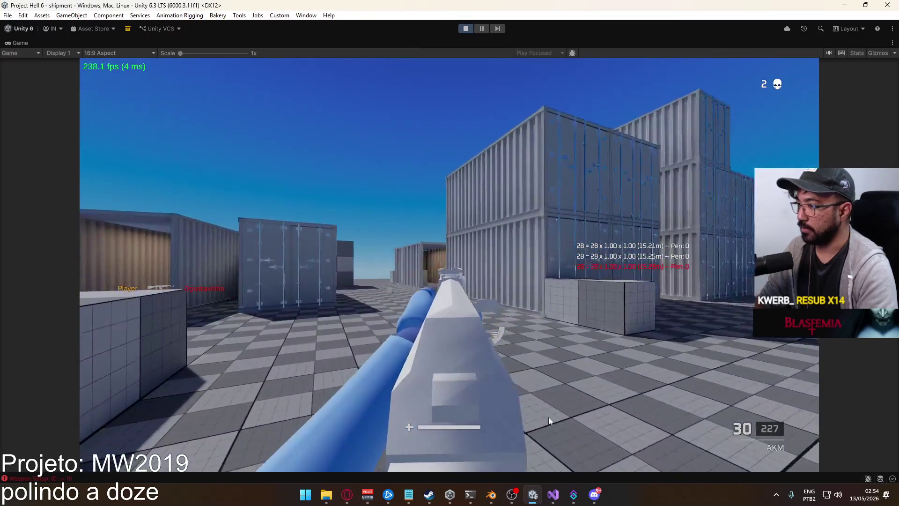
{"action": "mouse_move", "coordinate": [512, 420]}
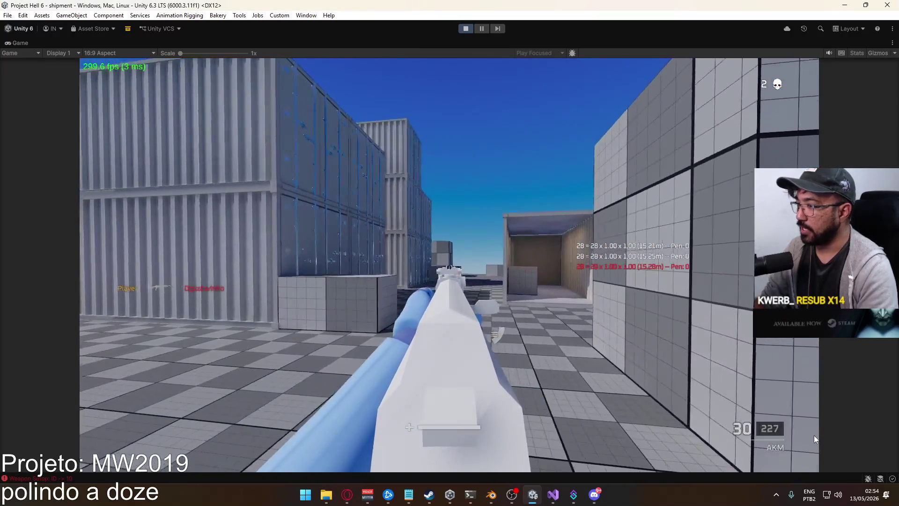
{"action": "mouse_move", "coordinate": [806, 429]}
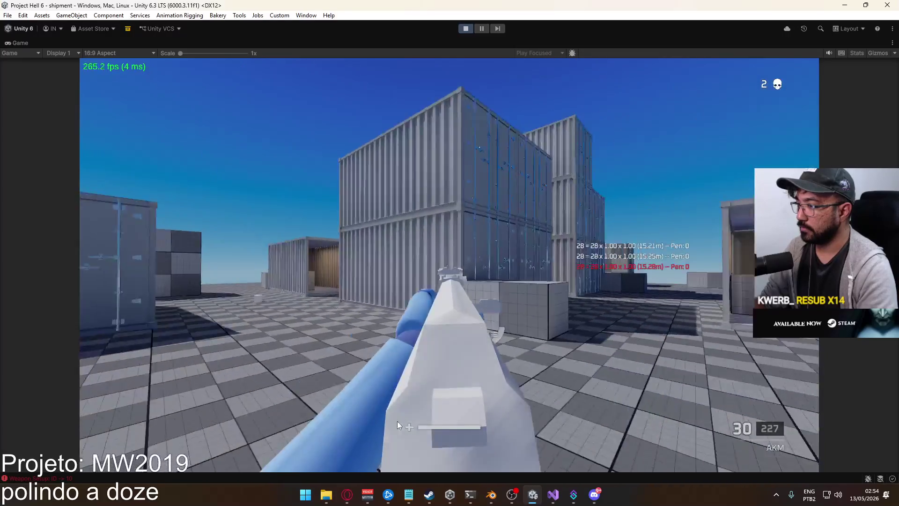
{"action": "mouse_move", "coordinate": [81, 470]}
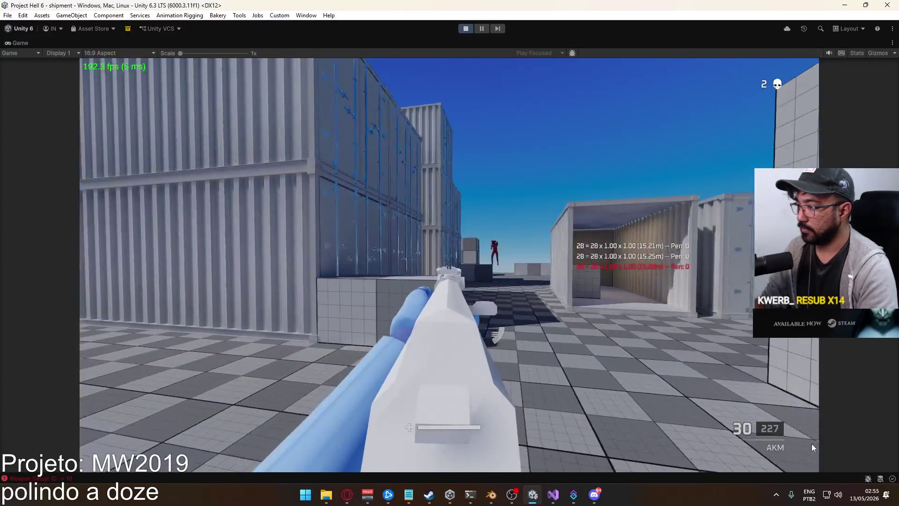
{"action": "left_click", "coordinate": [818, 408]}
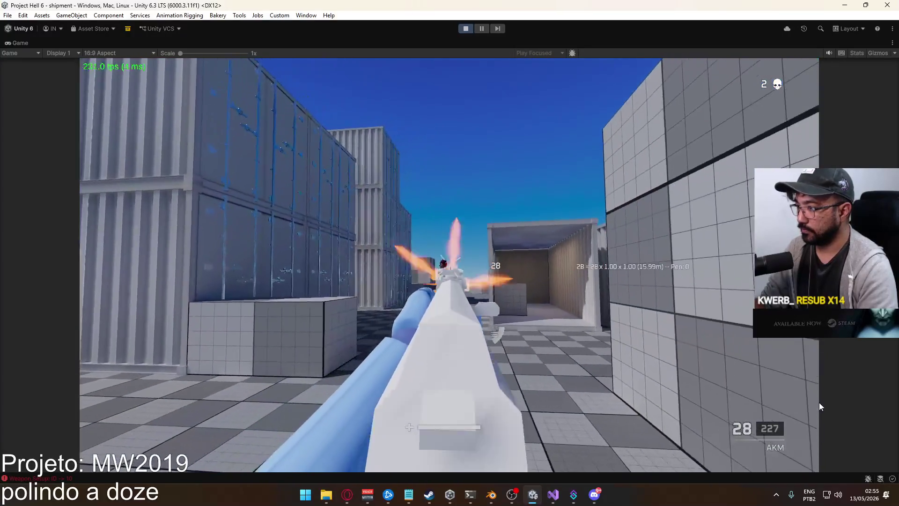
{"action": "mouse_move", "coordinate": [820, 406]}
{"action": "left_mouse_down"}
{"action": "mouse_move", "coordinate": [817, 421]}
{"action": "mouse_move", "coordinate": [773, 437]}
{"action": "left_mouse_up"}
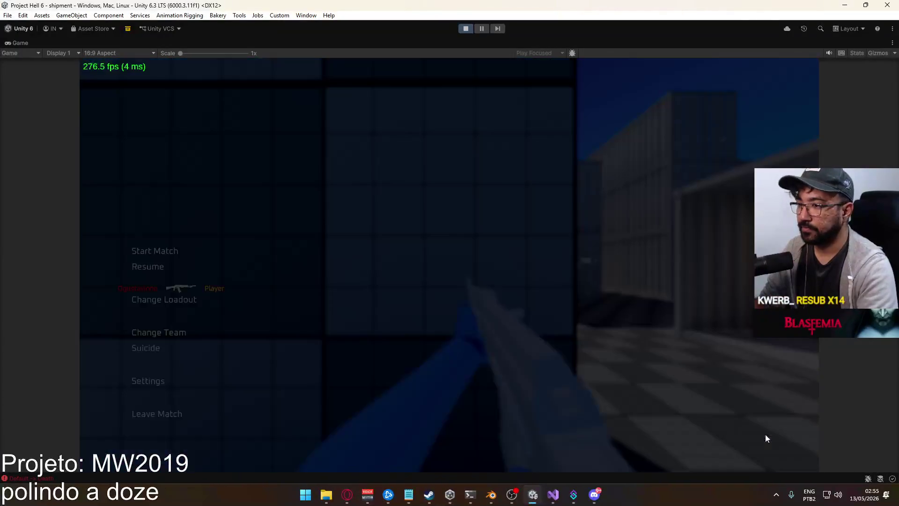
- Equip the M4 as Loadout 1's primary, deploy, fire a few bursts, then pause
{"action": "left_click", "coordinate": [183, 301]}
{"action": "left_click", "coordinate": [287, 138]}
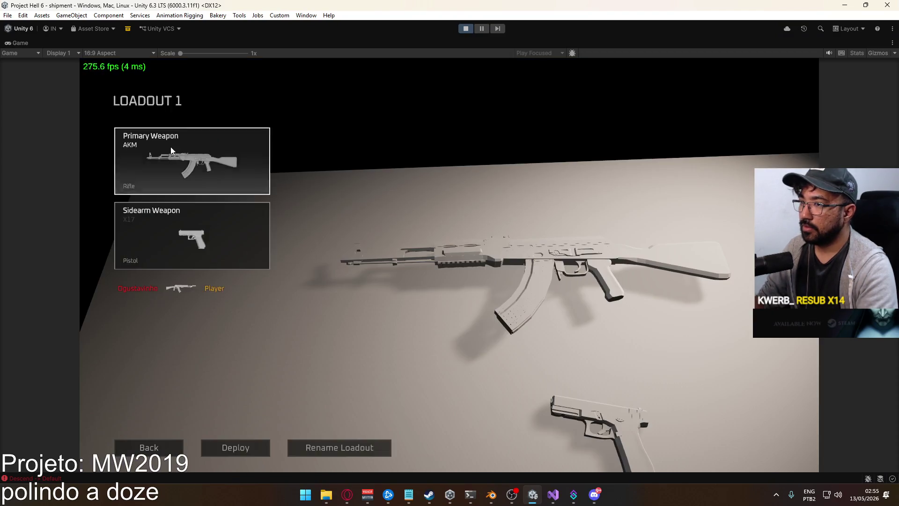
{"action": "left_click", "coordinate": [243, 134]}
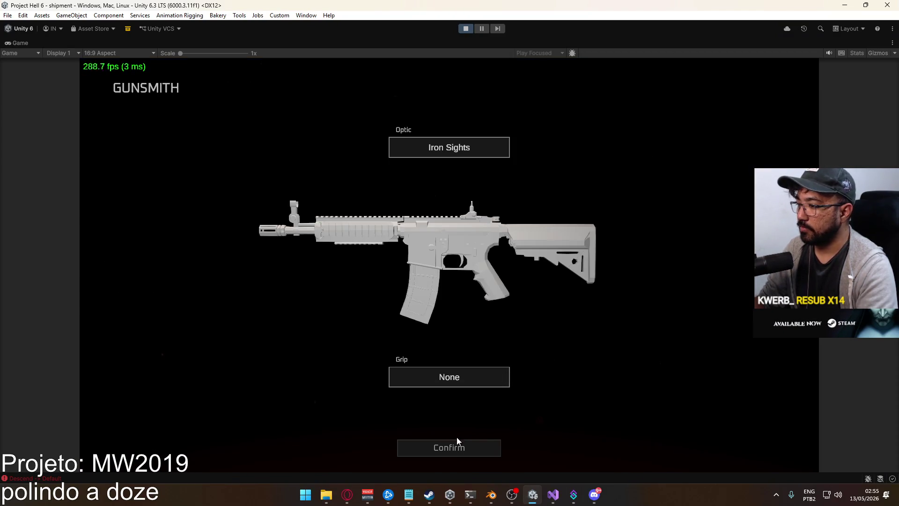
{"action": "left_click", "coordinate": [450, 458]}
{"action": "left_click", "coordinate": [232, 446]}
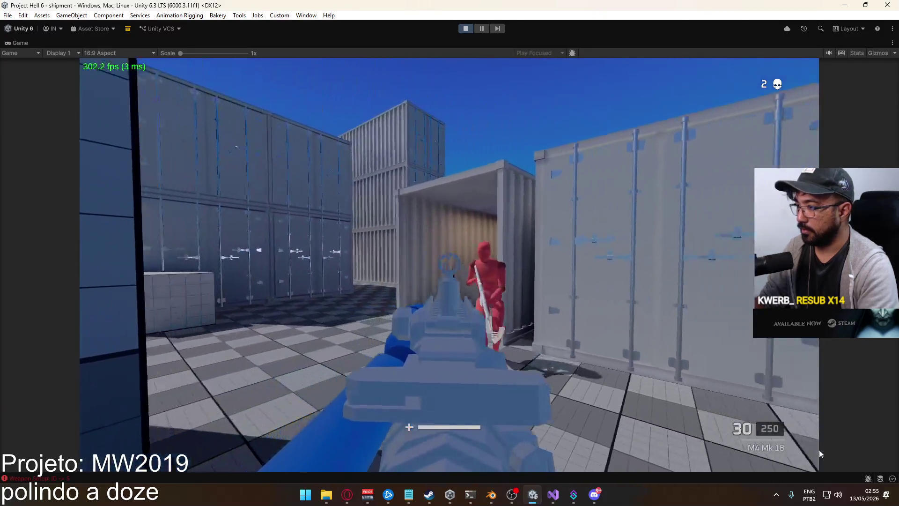
{"action": "mouse_move", "coordinate": [820, 450]}
{"action": "left_mouse_down"}
{"action": "mouse_move", "coordinate": [539, 470]}
{"action": "mouse_move", "coordinate": [820, 466]}
{"action": "left_mouse_up"}
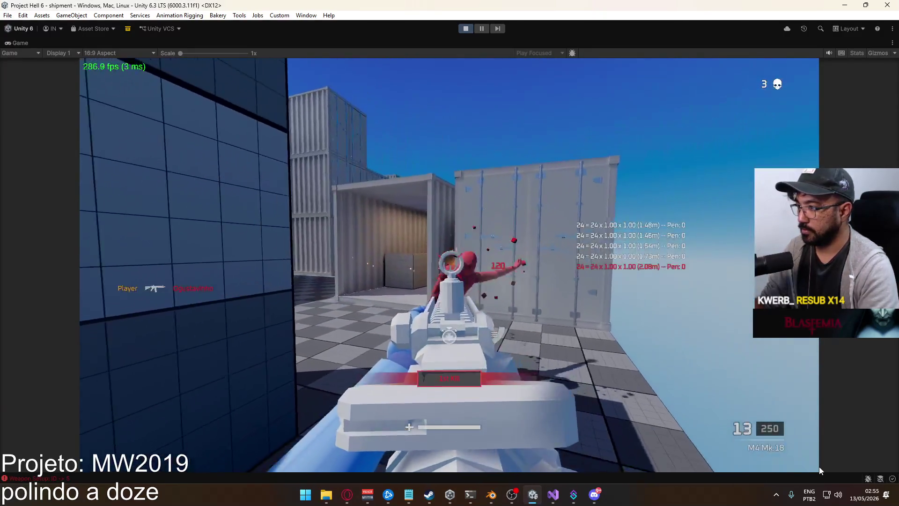
{"action": "key", "text": "r"}
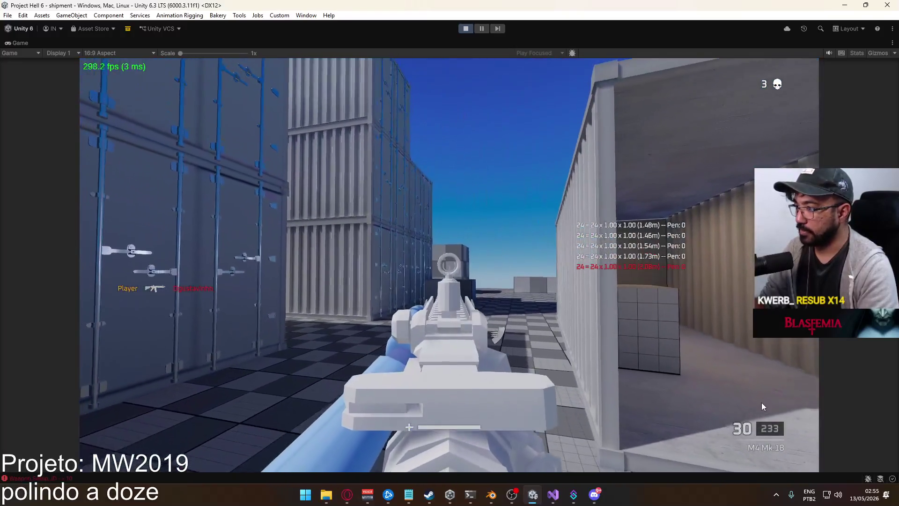
{"action": "mouse_move", "coordinate": [761, 403]}
{"action": "left_mouse_down"}
{"action": "mouse_move", "coordinate": [750, 452]}
{"action": "mouse_move", "coordinate": [601, 473]}
{"action": "left_mouse_up"}
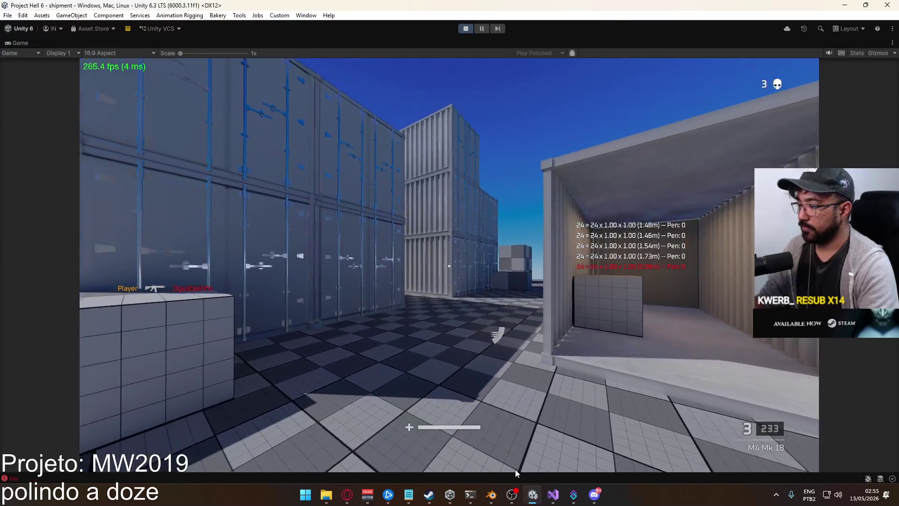
{"action": "key", "text": "Escape"}
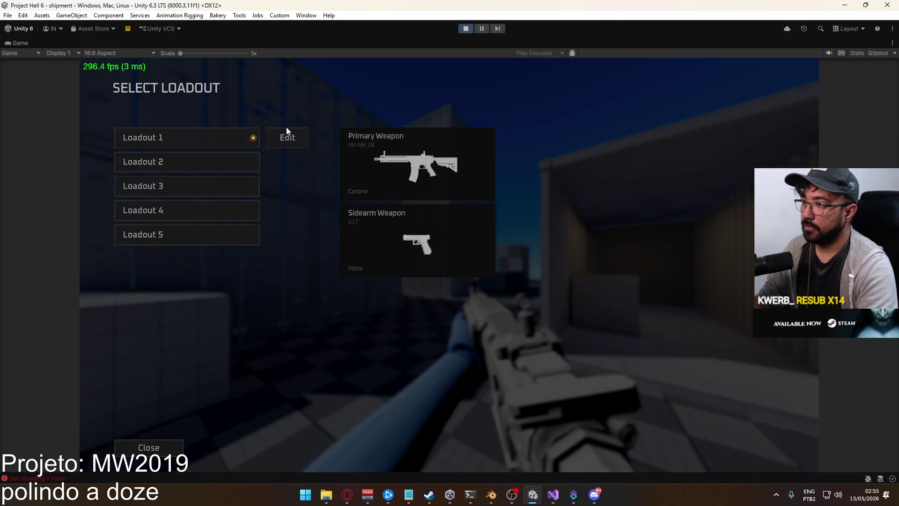
- Switch Loadout 1's primary to the M4 Mk.18, confirm and deploy
{"action": "left_click", "coordinate": [287, 134]}
{"action": "left_click", "coordinate": [224, 145]}
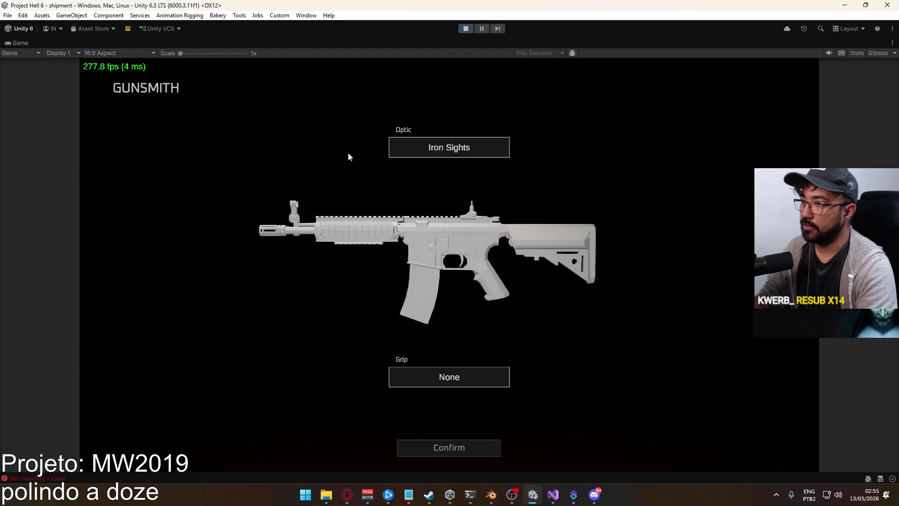
{"action": "left_click", "coordinate": [470, 446]}
{"action": "left_click", "coordinate": [239, 448]}
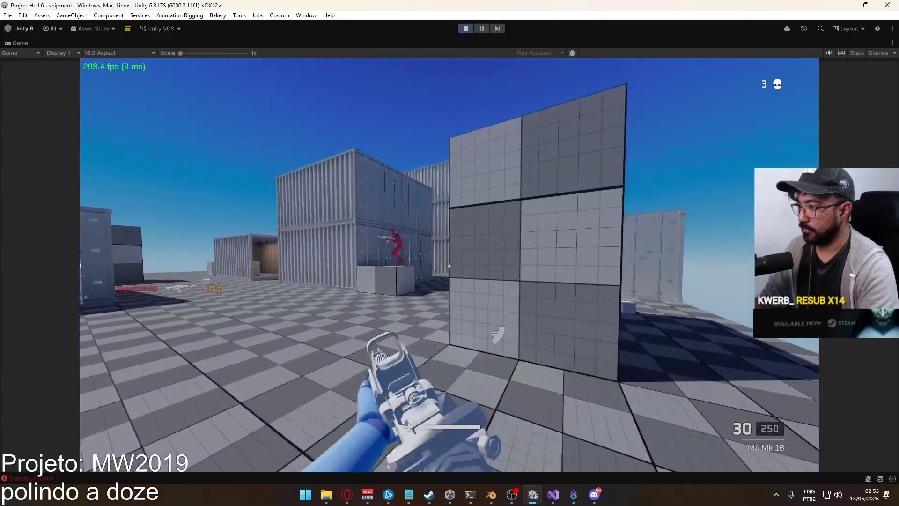
- Shoot the enemy near the containers, reload, and fire through the red-dot sight
{"action": "left_click", "coordinate": [449, 265]}
{"action": "key", "text": "r"}
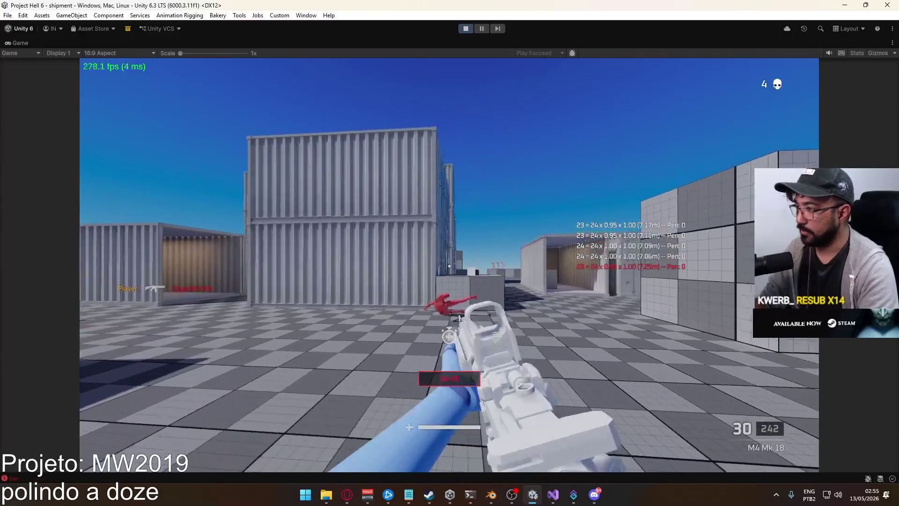
{"action": "right_click", "coordinate": [449, 253]}
{"action": "left_click", "coordinate": [449, 253]}
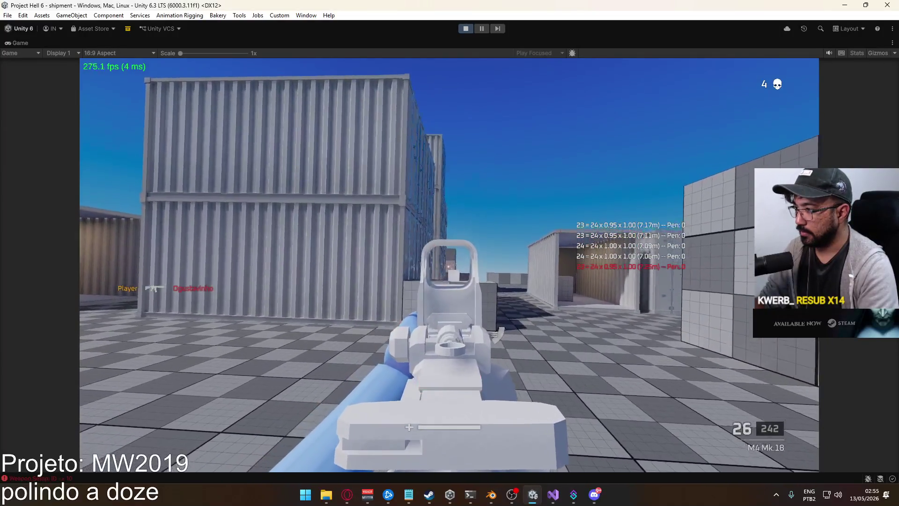
{"action": "left_click", "coordinate": [449, 253]}
{"action": "left_click", "coordinate": [450, 266]}
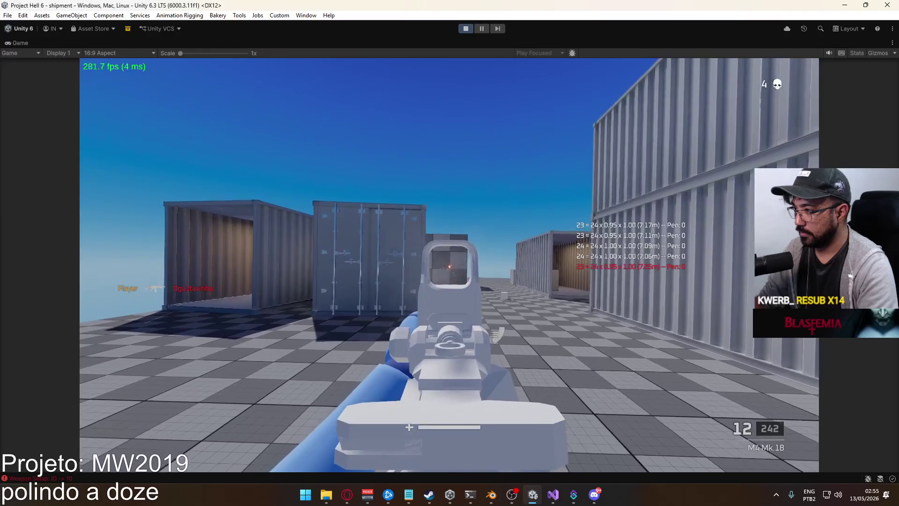
{"action": "left_click", "coordinate": [449, 253]}
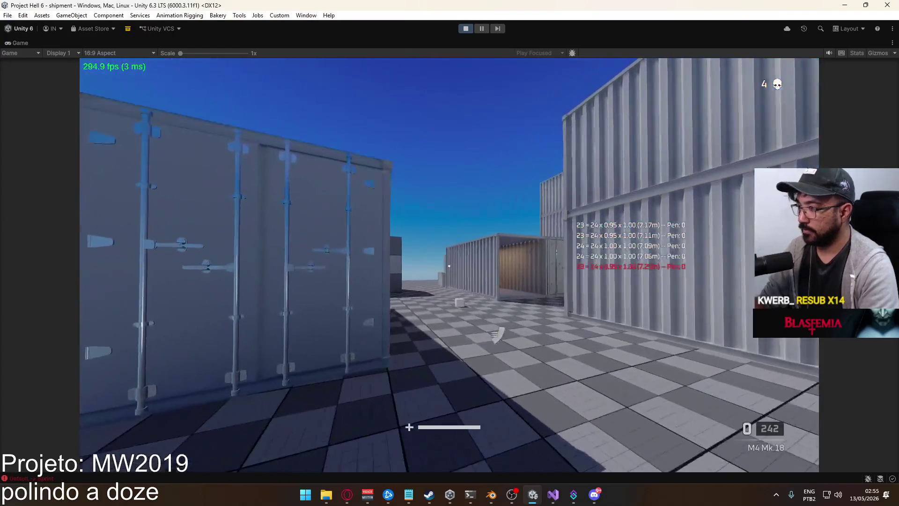
{"action": "left_click", "coordinate": [449, 266]}
{"action": "left_click", "coordinate": [449, 266]}
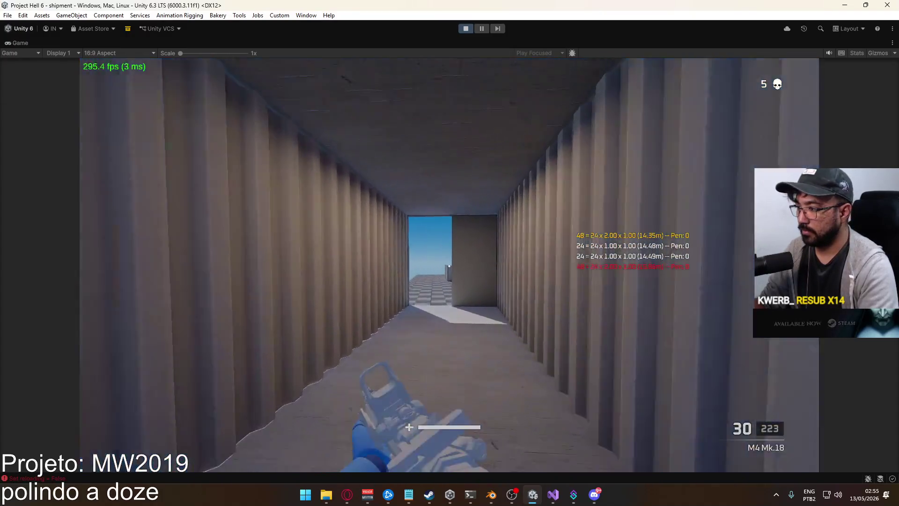
- Push out of the container for more kills, swapping weapons and reloading, then pause
{"action": "key", "text": "w"}
{"action": "key", "text": "w"}
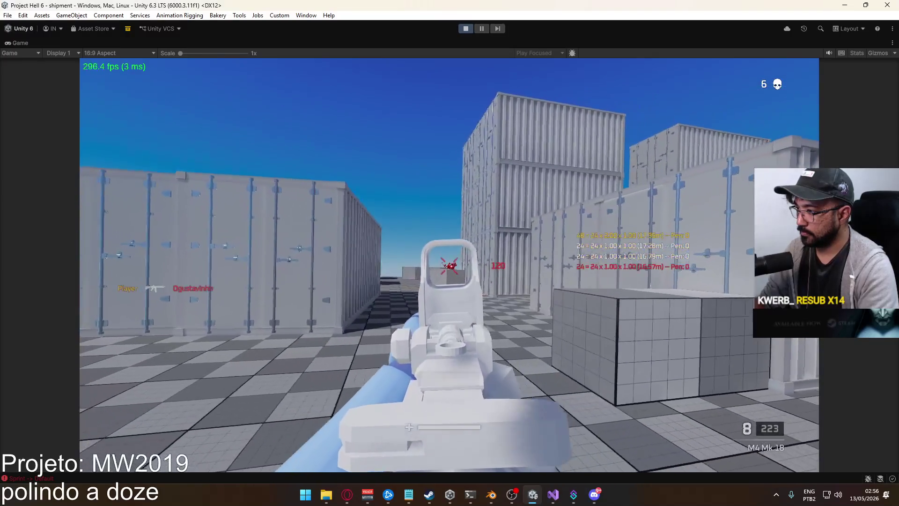
{"action": "left_click", "coordinate": [450, 265]}
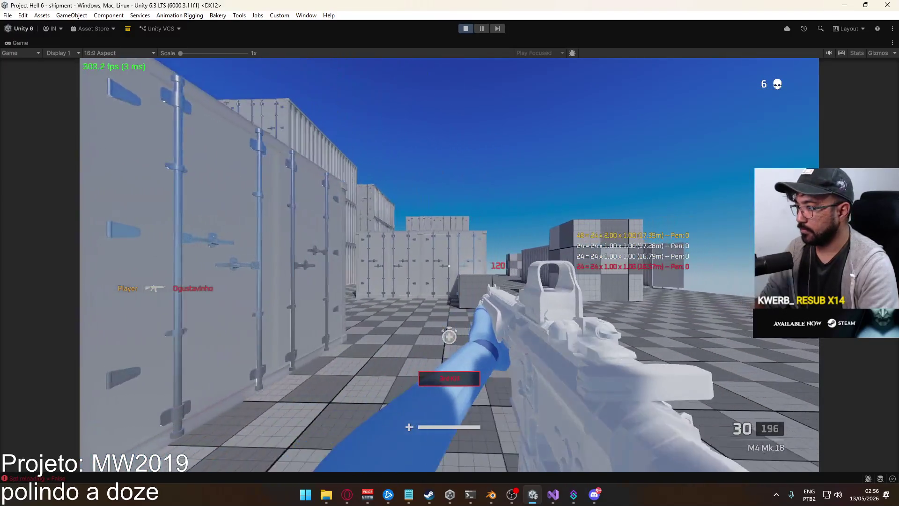
{"action": "key", "text": "2"}
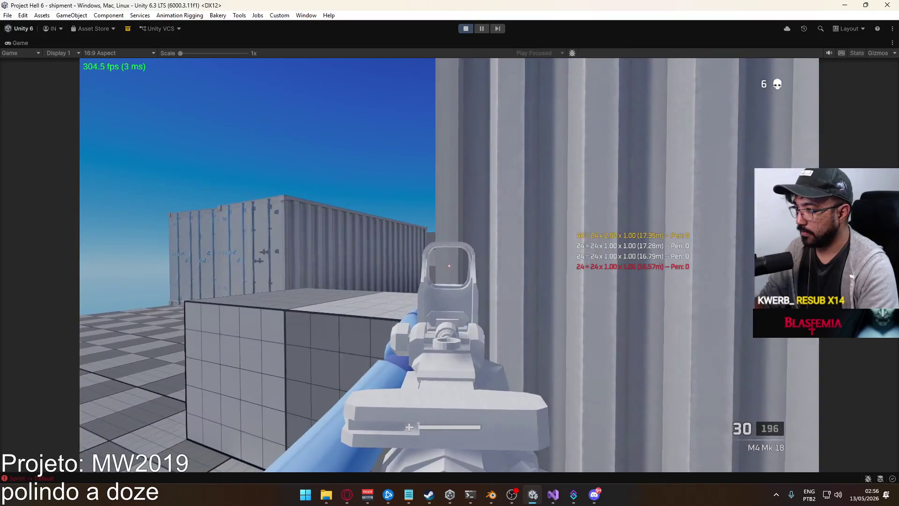
{"action": "left_click", "coordinate": [449, 266]}
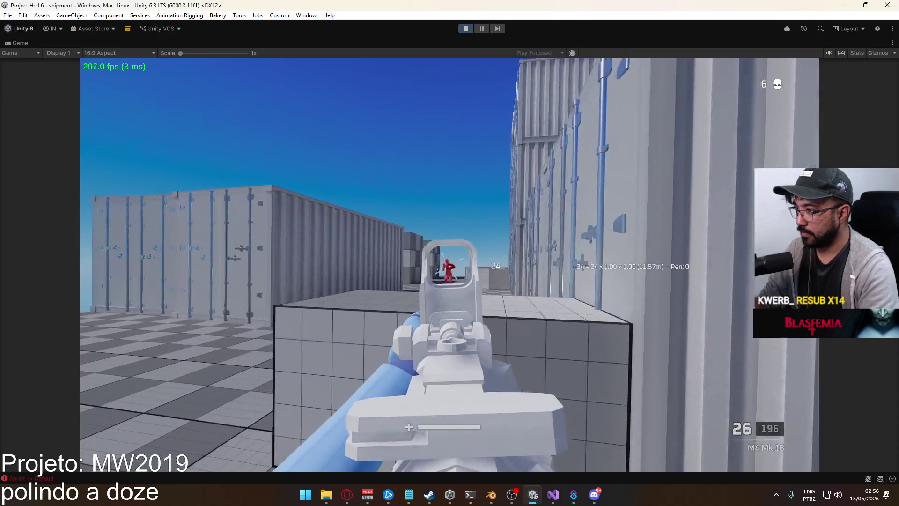
{"action": "key", "text": "r"}
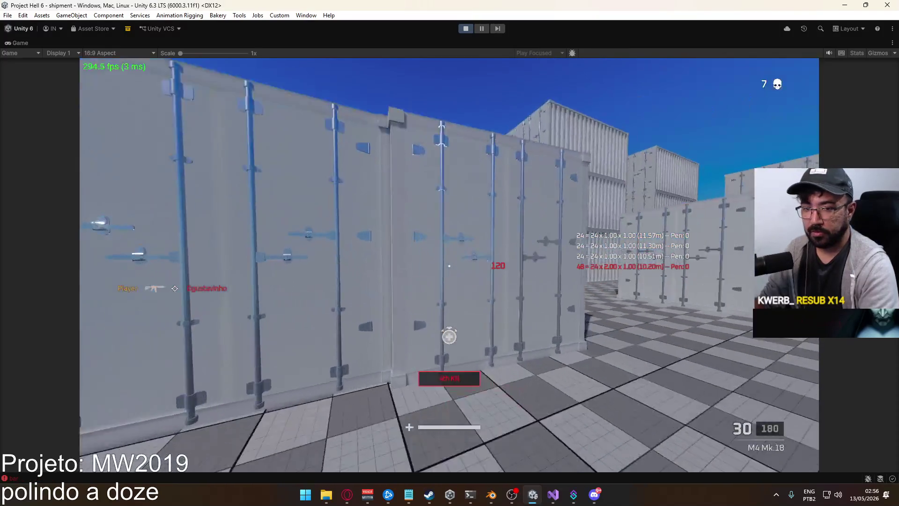
{"action": "key", "text": "w"}
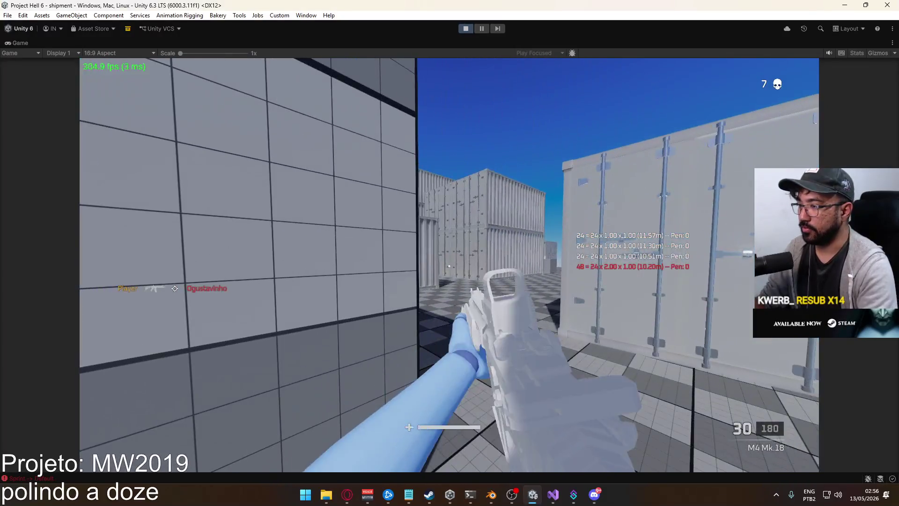
{"action": "key", "text": "Escape"}
- Replace the iron sights on Loadout 1's M4 Mk.18 with a Reflex Sight in Gunsmith, then redeploy
{"action": "left_click", "coordinate": [182, 295]}
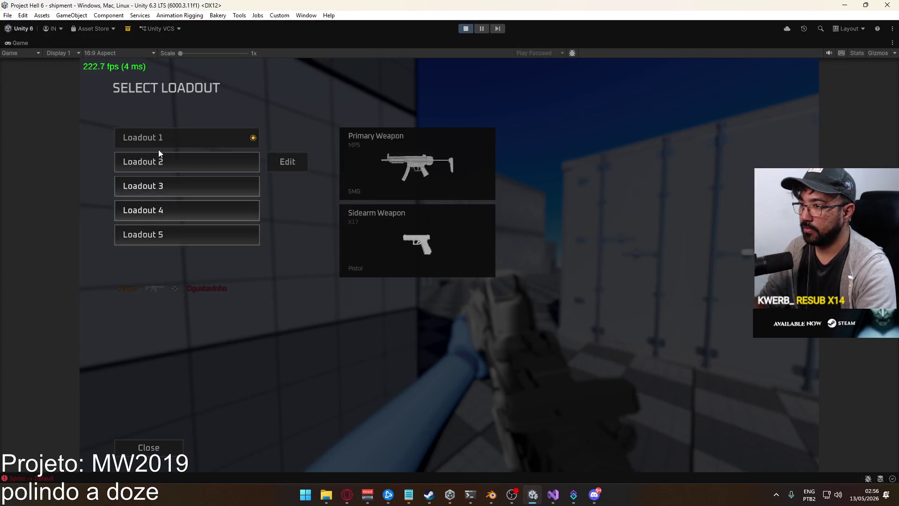
{"action": "left_click", "coordinate": [235, 138]}
{"action": "left_click", "coordinate": [256, 131]}
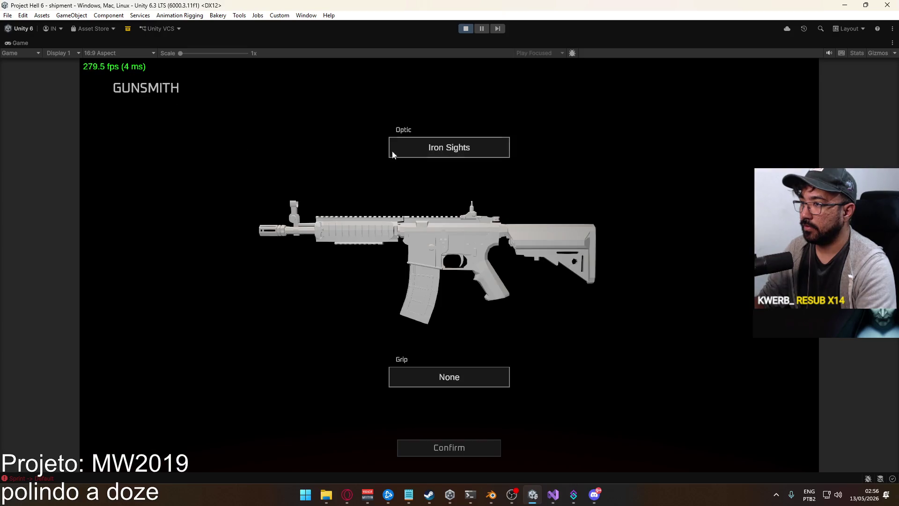
{"action": "left_click", "coordinate": [222, 165]}
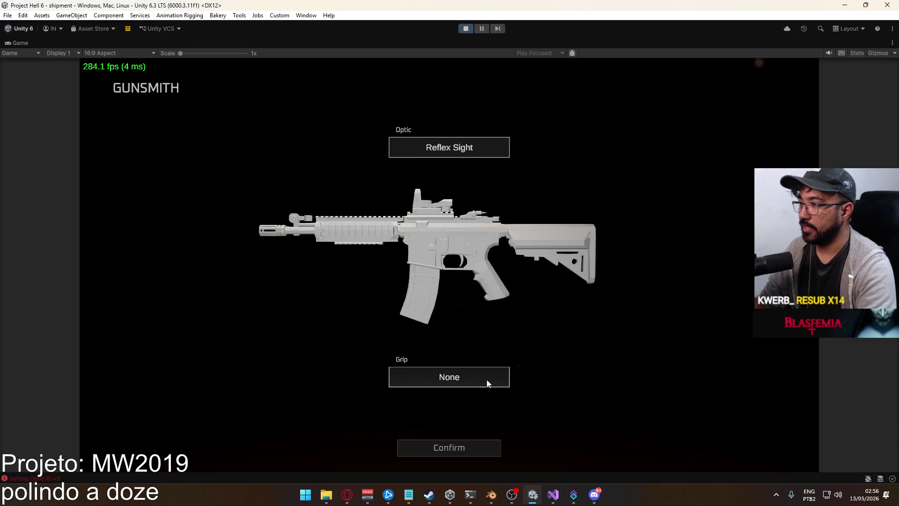
{"action": "left_click", "coordinate": [457, 449]}
{"action": "left_click", "coordinate": [269, 450]}
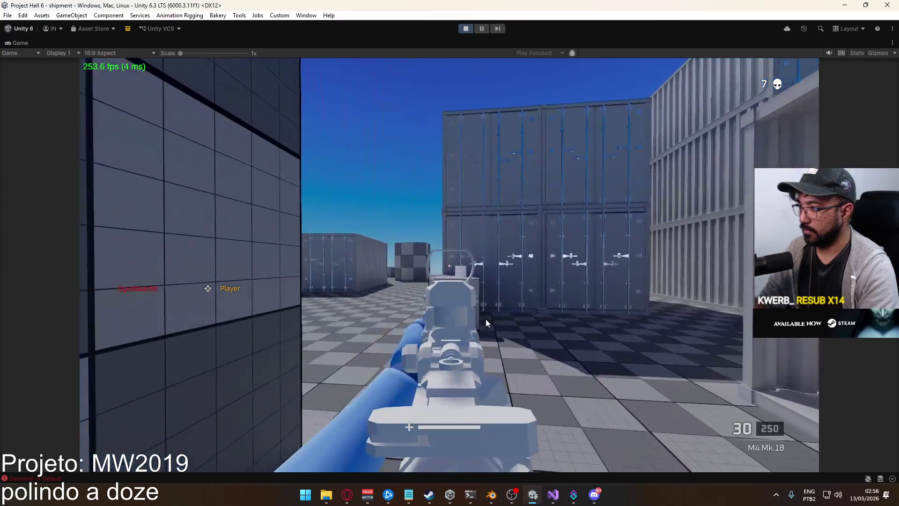
- Sprint into the container corridor, kill an enemy through the reflex sight, and reload
{"action": "left_click", "coordinate": [486, 319]}
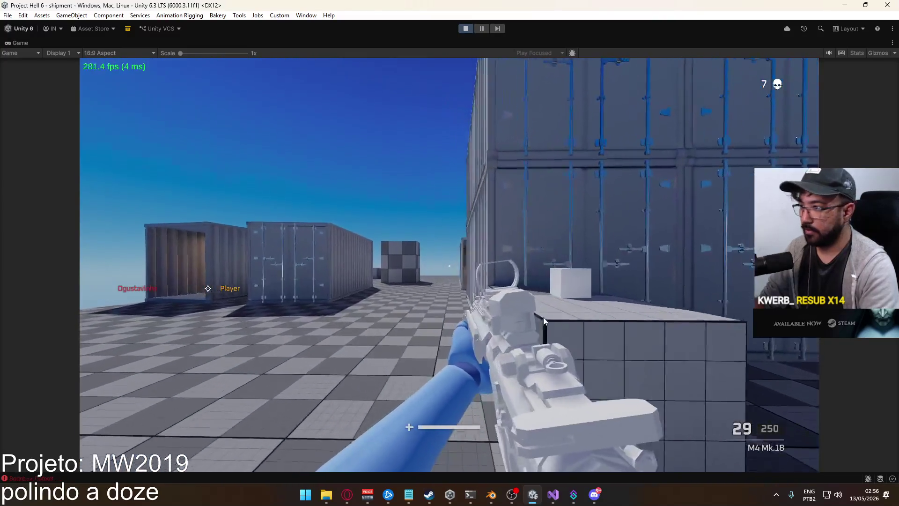
{"action": "left_click", "coordinate": [671, 322]}
{"action": "key", "text": "shift+w"}
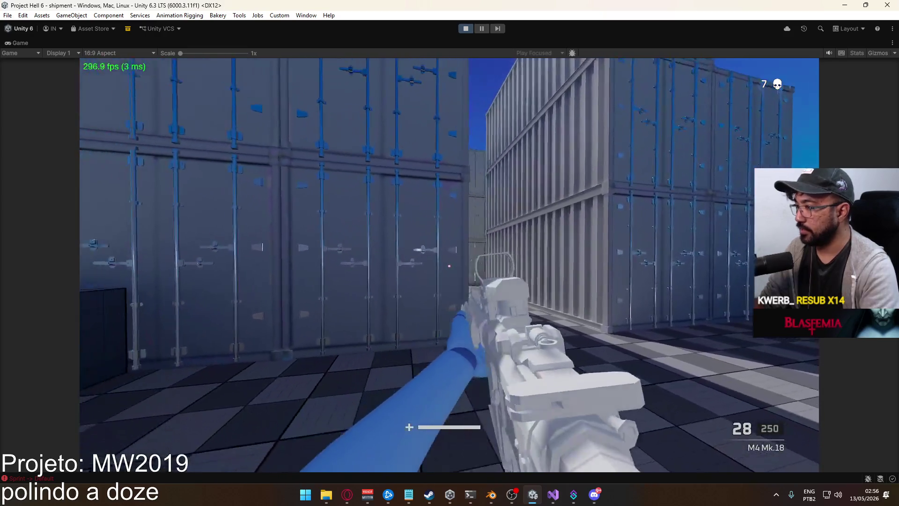
{"action": "right_click", "coordinate": [449, 266]}
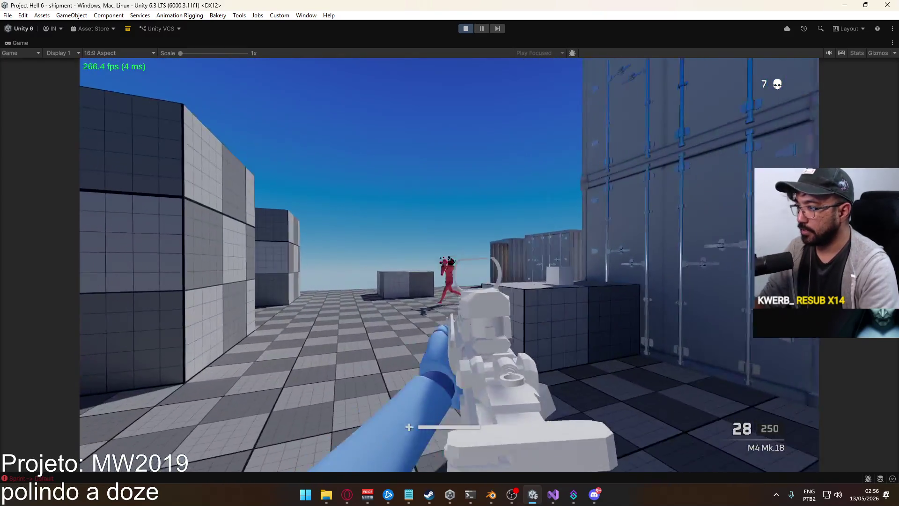
{"action": "left_click", "coordinate": [450, 265]}
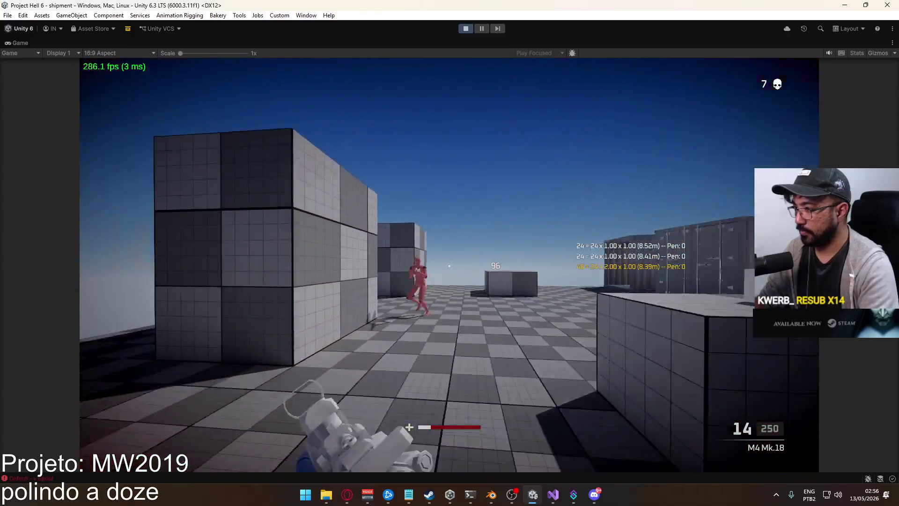
{"action": "left_click", "coordinate": [449, 265]}
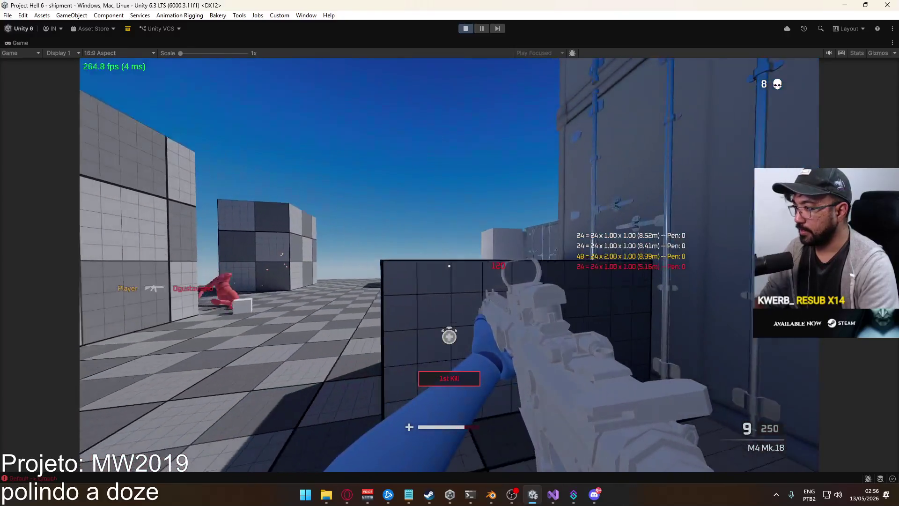
{"action": "key", "text": "r"}
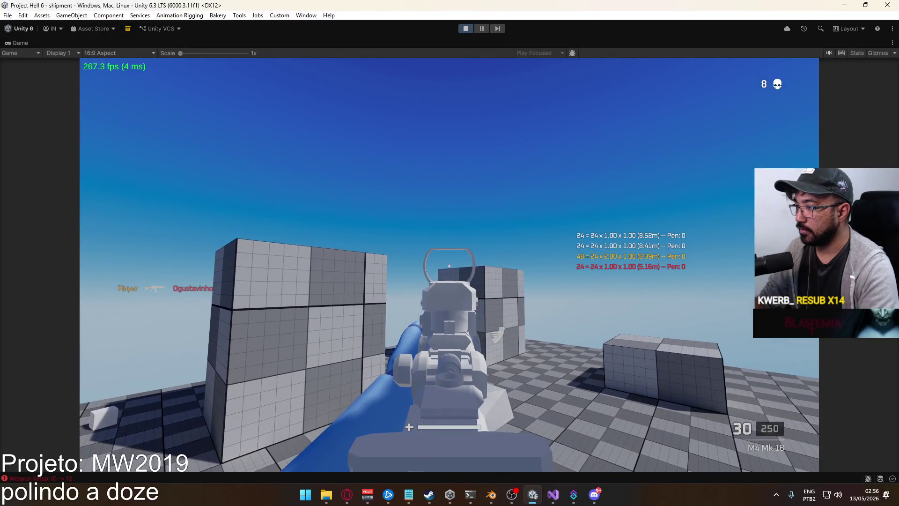
- Work along the container wall, shoot at the red target, and advance into the checkered area
{"action": "key", "text": "w"}
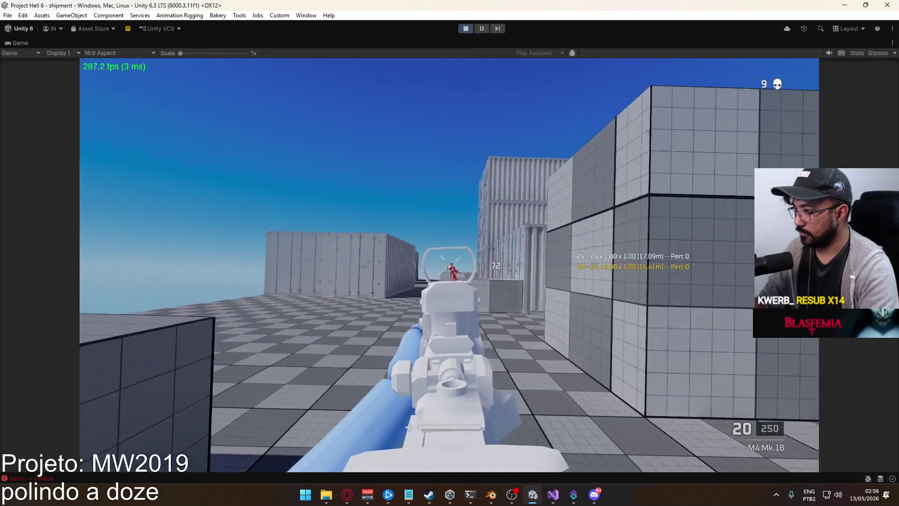
{"action": "key", "text": "r"}
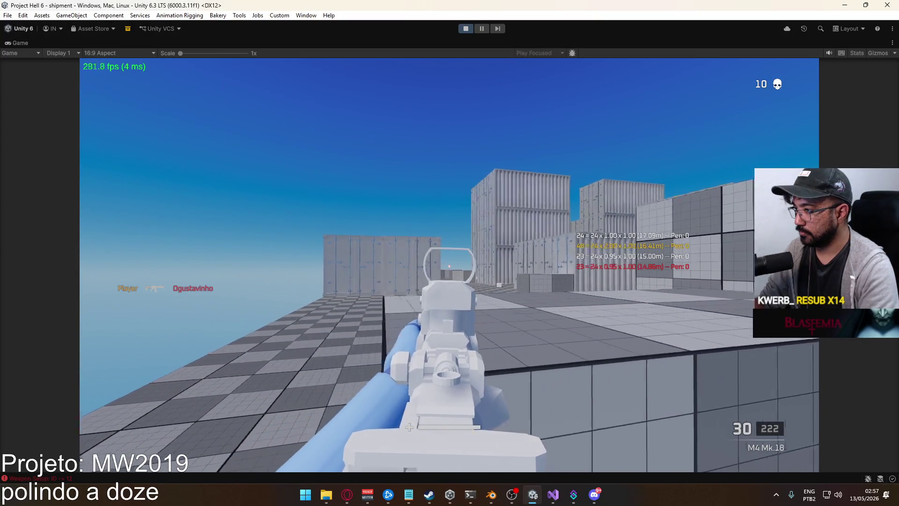
{"action": "key", "text": "a"}
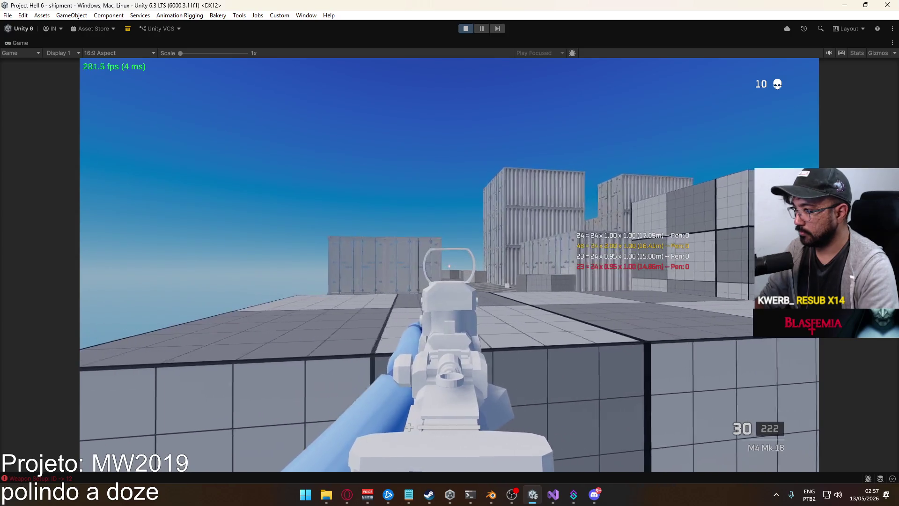
{"action": "key", "text": "w"}
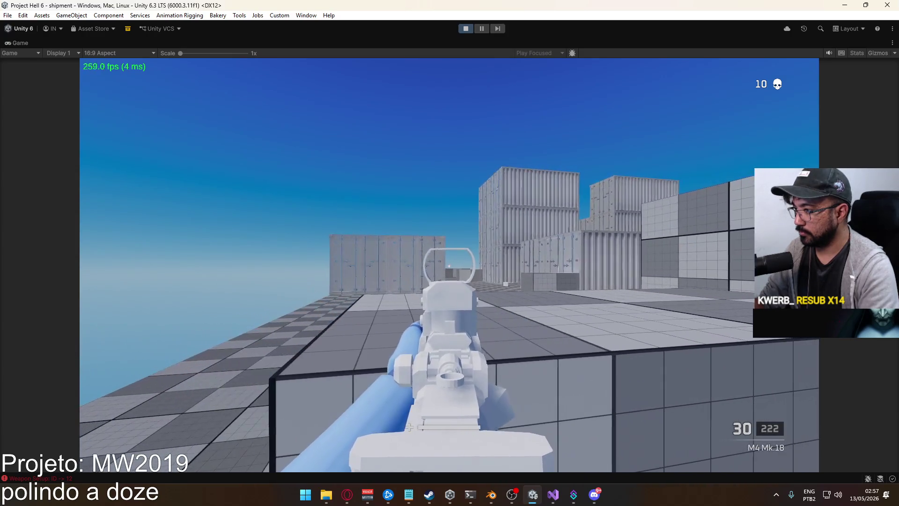
{"action": "key", "text": "d"}
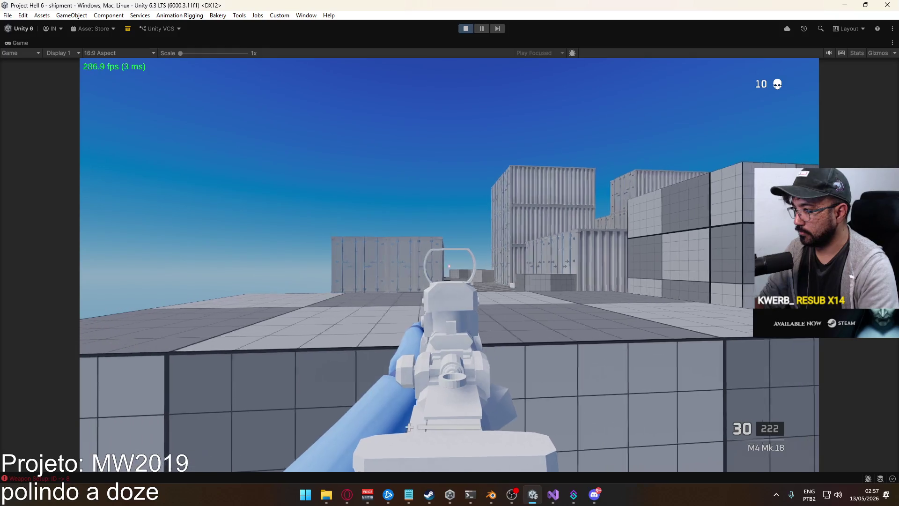
{"action": "key", "text": "d"}
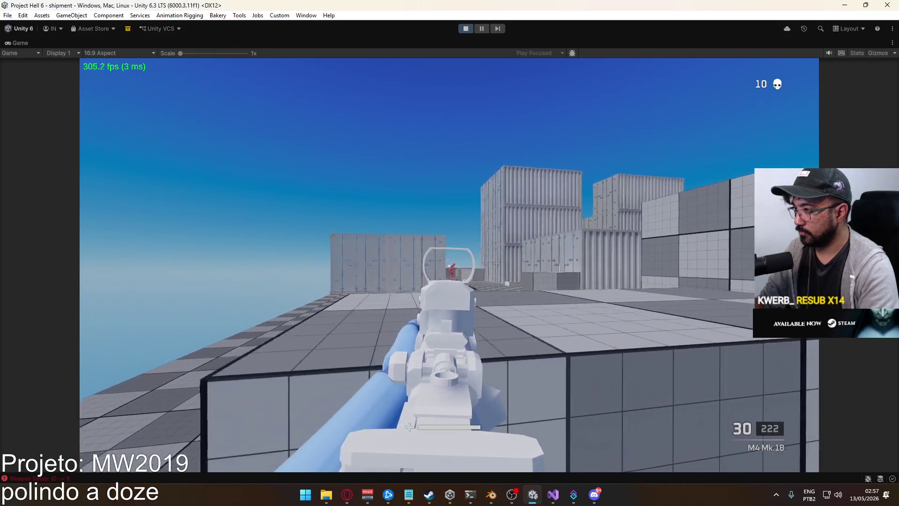
{"action": "left_click", "coordinate": [409, 426]}
{"action": "left_click", "coordinate": [409, 426]}
{"action": "key", "text": "w"}
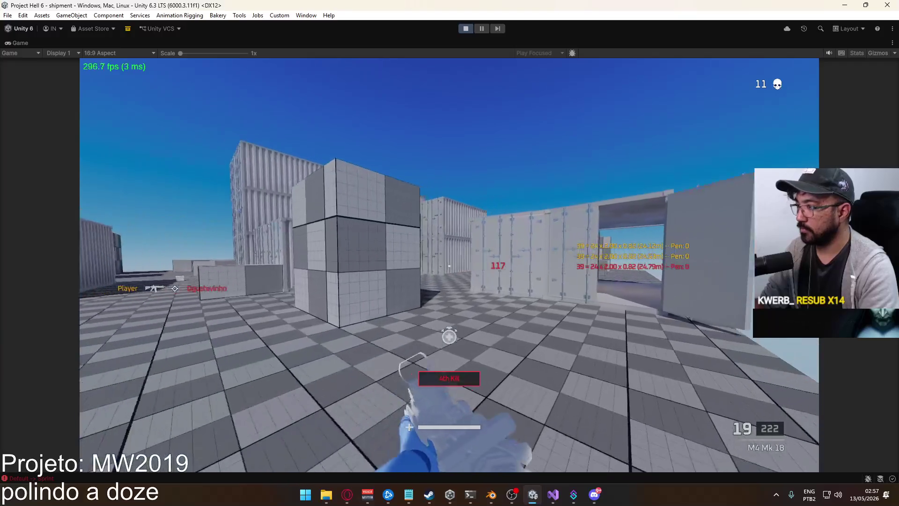
{"action": "key", "text": "w"}
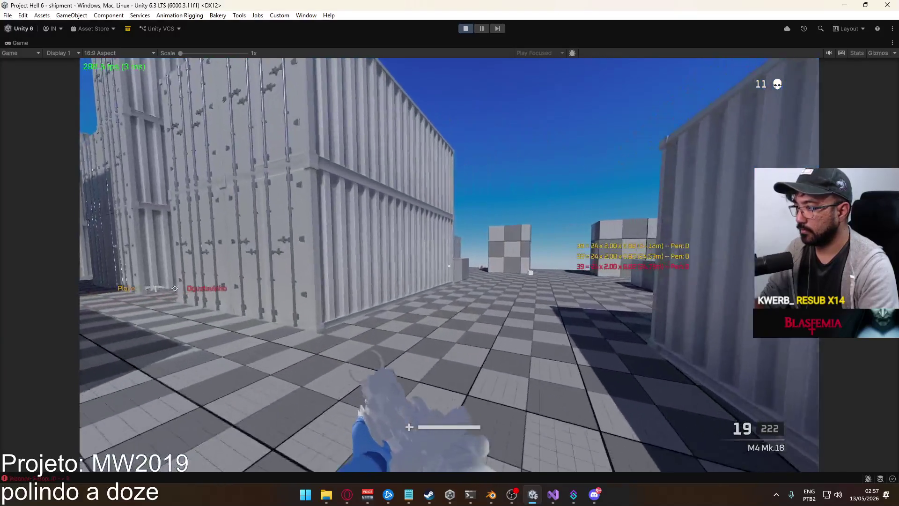
{"action": "key", "text": "w"}
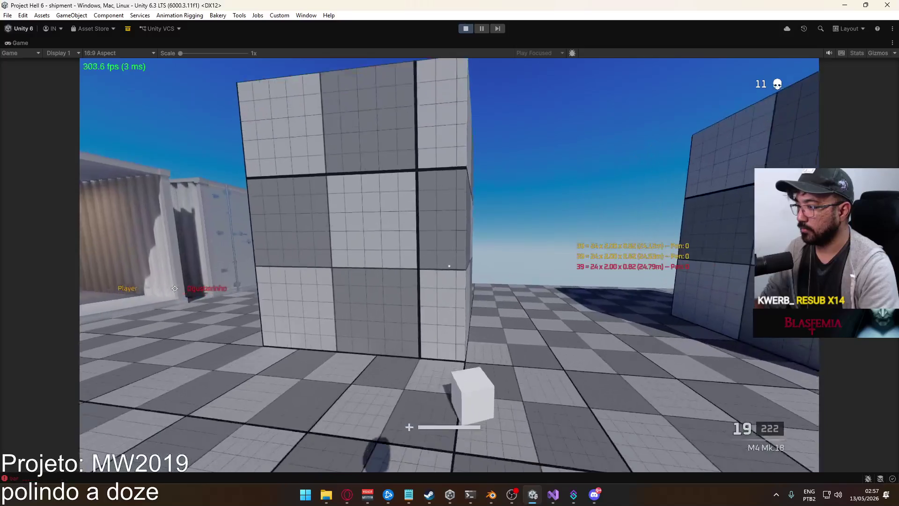
- Browse Loadout 1's weapon categories and choose the FAL assault rifle as the primary weapon
{"action": "key", "text": "Escape"}
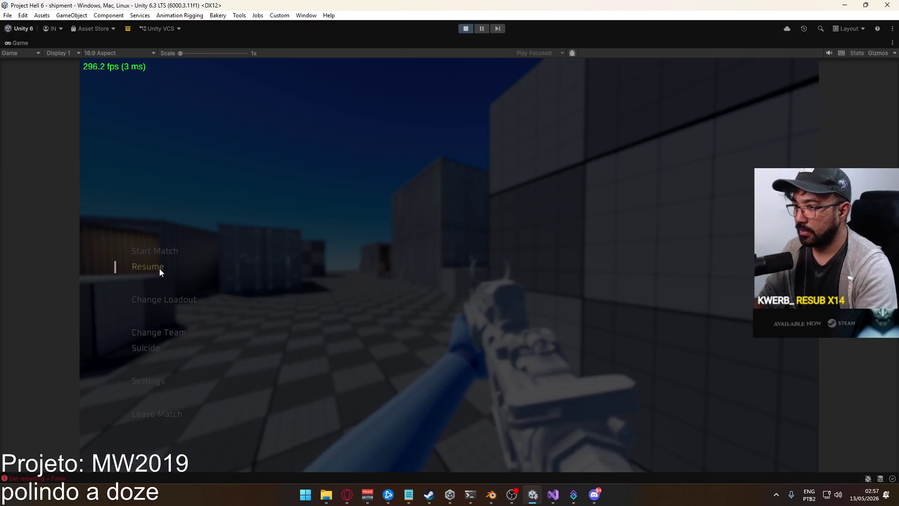
{"action": "left_click", "coordinate": [279, 140]}
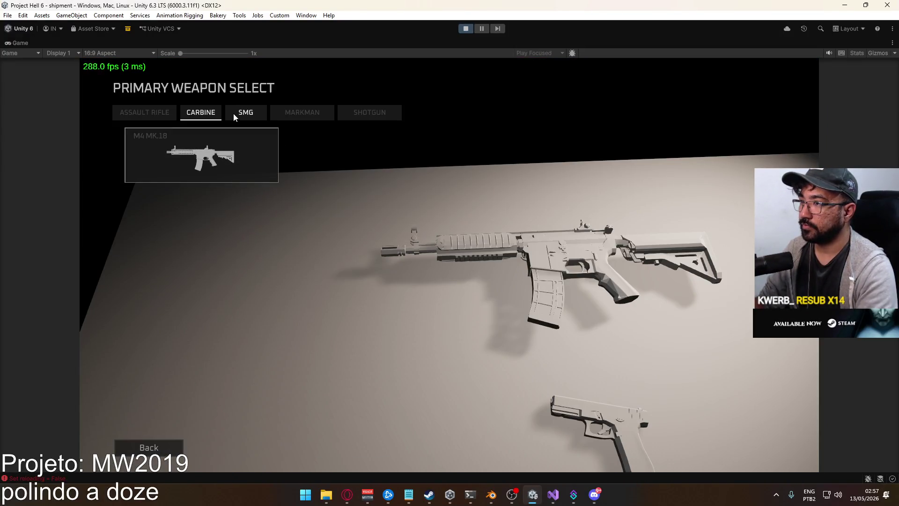
{"action": "left_click", "coordinate": [246, 112]}
{"action": "left_click", "coordinate": [283, 115]}
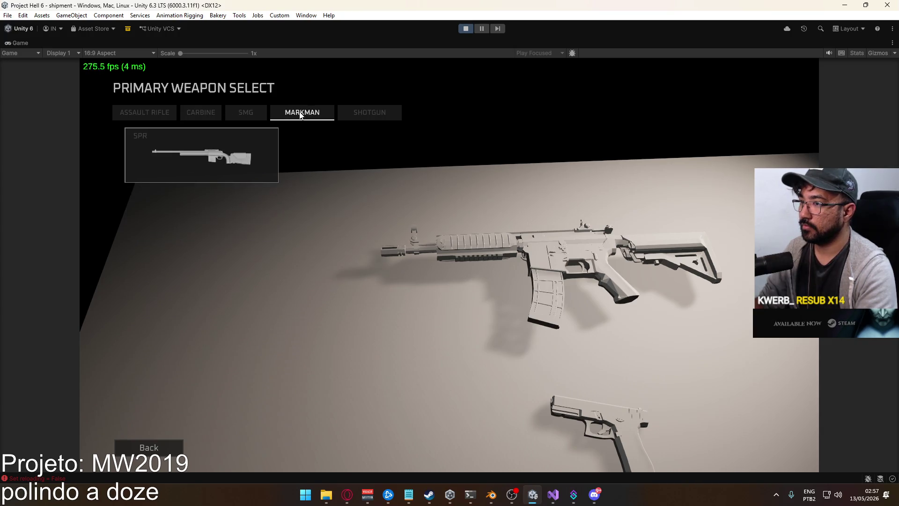
{"action": "left_click", "coordinate": [375, 114]}
{"action": "left_click", "coordinate": [199, 118]}
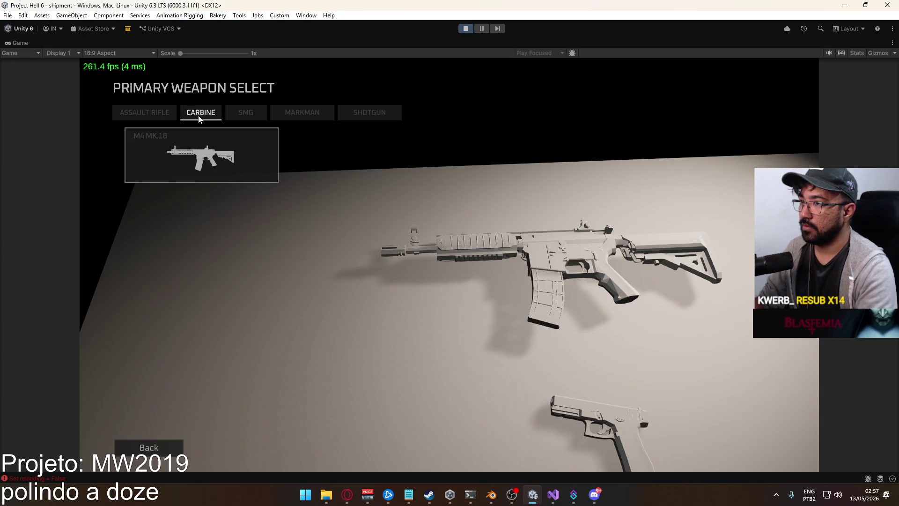
{"action": "left_click", "coordinate": [164, 117]}
{"action": "left_click", "coordinate": [216, 208]}
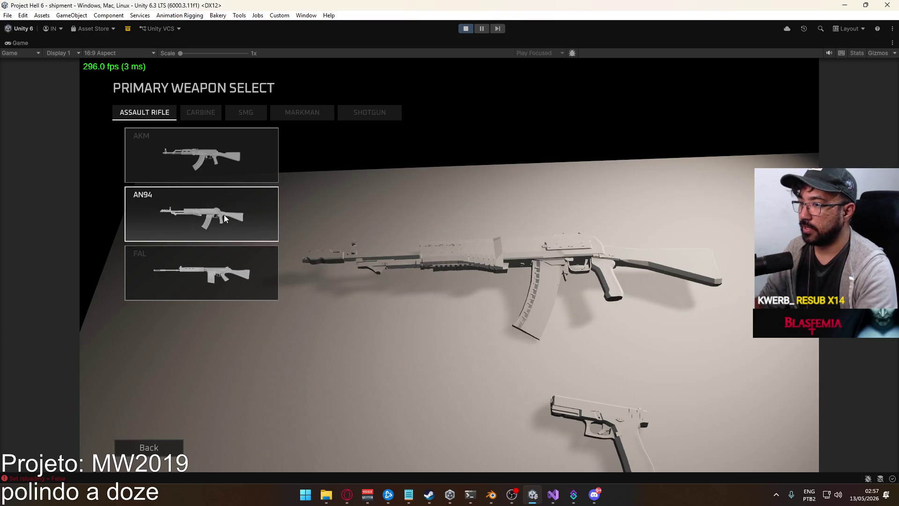
{"action": "left_click", "coordinate": [209, 161]}
{"action": "left_click", "coordinate": [228, 265]}
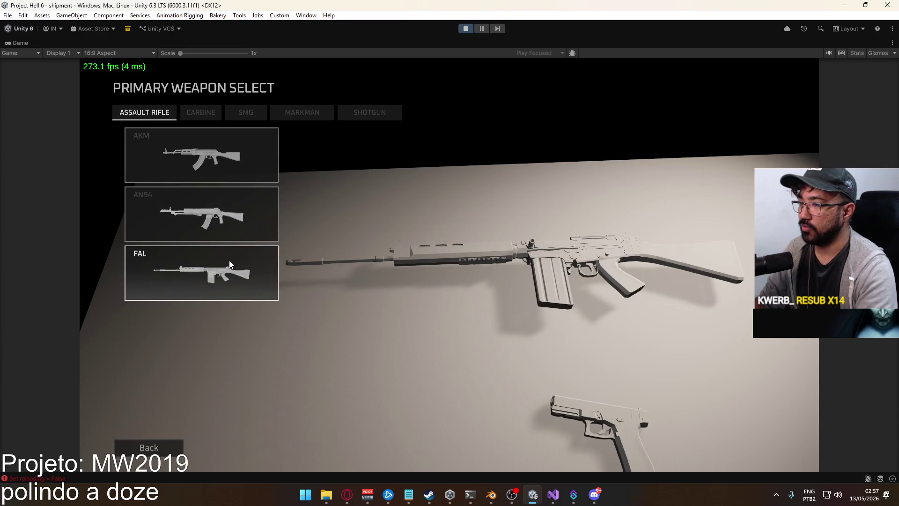
{"action": "left_click", "coordinate": [238, 265]}
- Fit a Reflex Sight to the FAL, confirm, and deploy into the match
{"action": "left_click", "coordinate": [470, 152]}
{"action": "left_click", "coordinate": [226, 143]}
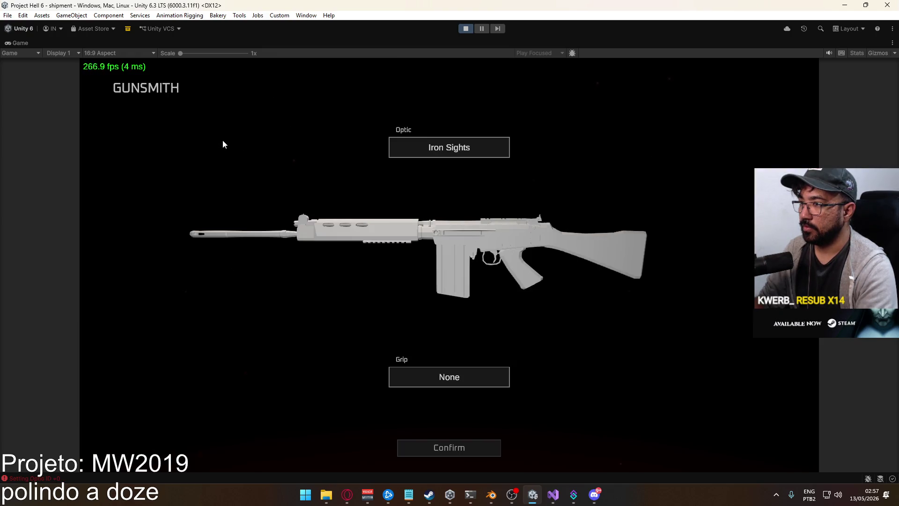
{"action": "left_click", "coordinate": [440, 147]}
{"action": "left_click", "coordinate": [199, 167]}
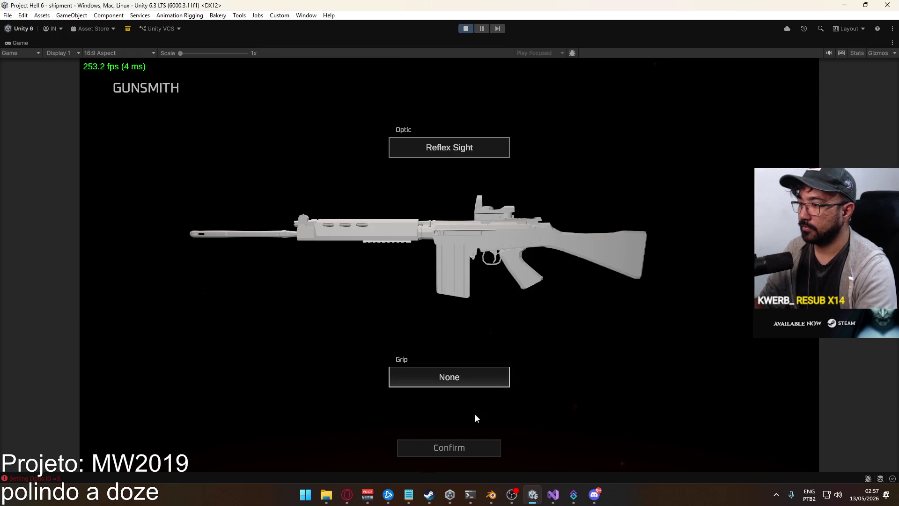
{"action": "left_click", "coordinate": [436, 447]}
{"action": "left_click", "coordinate": [232, 447]}
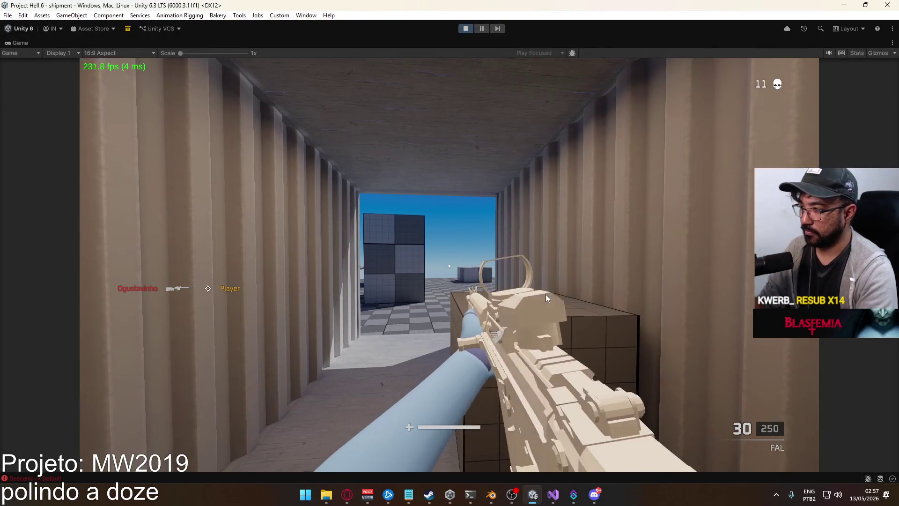
- Aim down the FAL's reflex sight and fire repeatedly at the enemy around the container wall
{"action": "key", "text": "w"}
{"action": "right_click", "coordinate": [524, 279]}
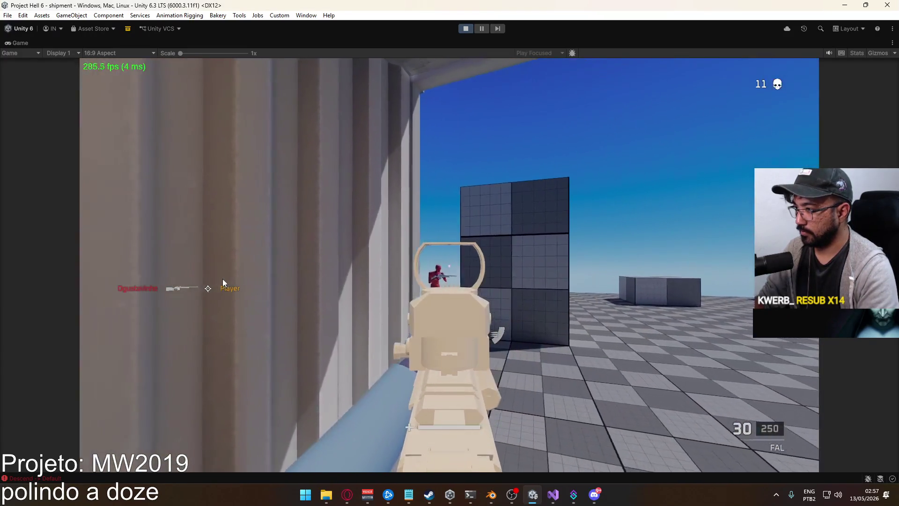
{"action": "left_click", "coordinate": [150, 287]}
{"action": "left_click", "coordinate": [103, 291]}
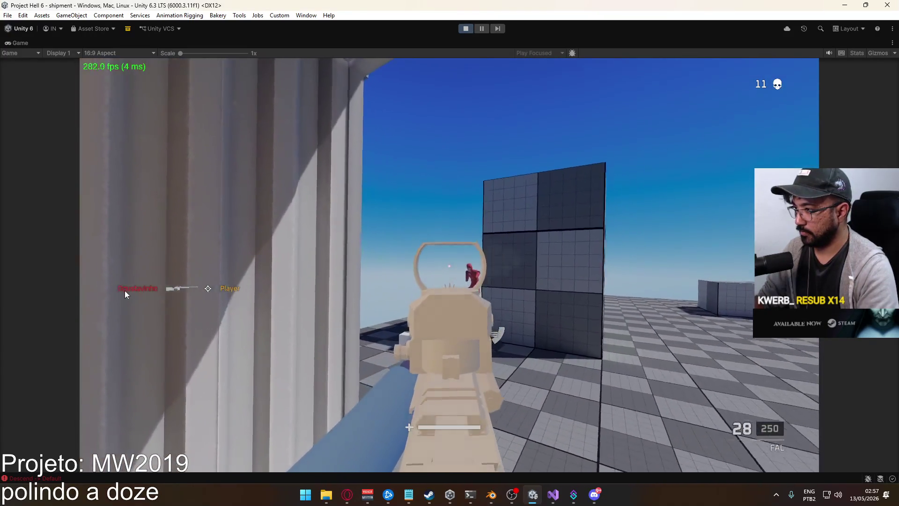
{"action": "left_click", "coordinate": [187, 287]}
{"action": "left_click", "coordinate": [271, 288]}
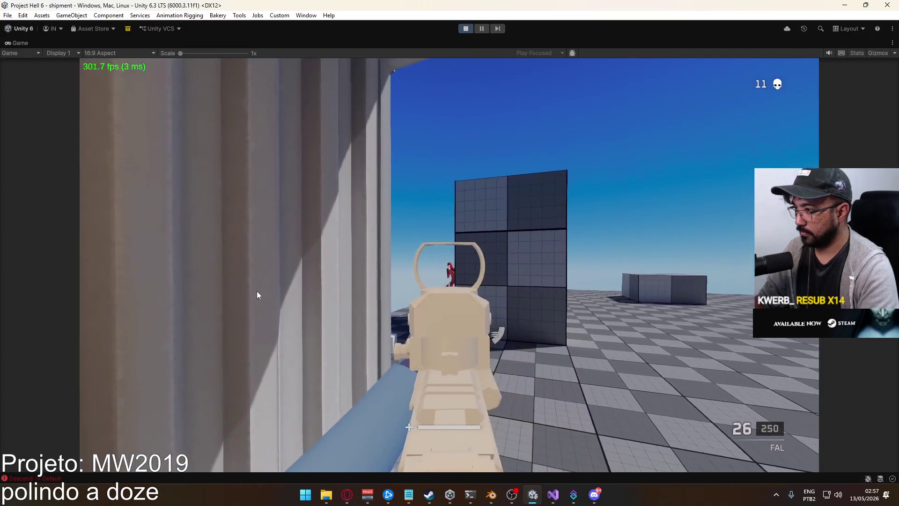
{"action": "left_click", "coordinate": [228, 301]}
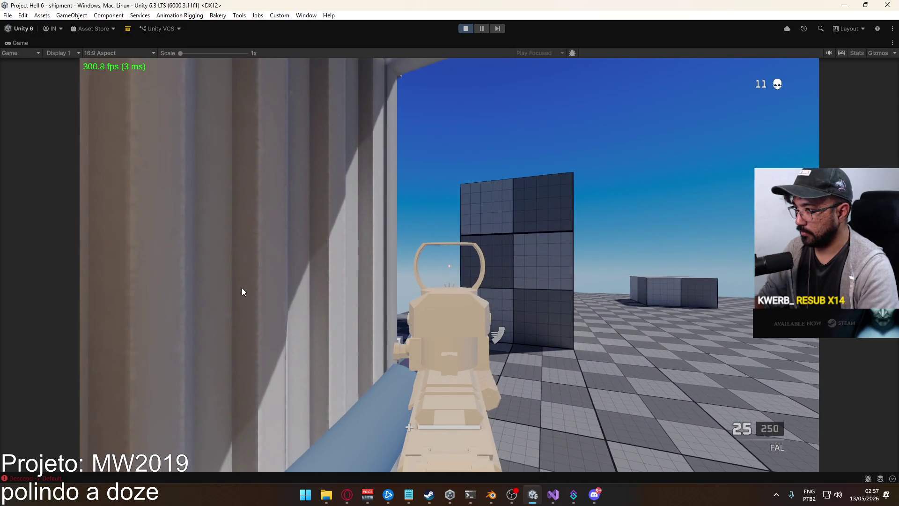
{"action": "left_click", "coordinate": [280, 296]}
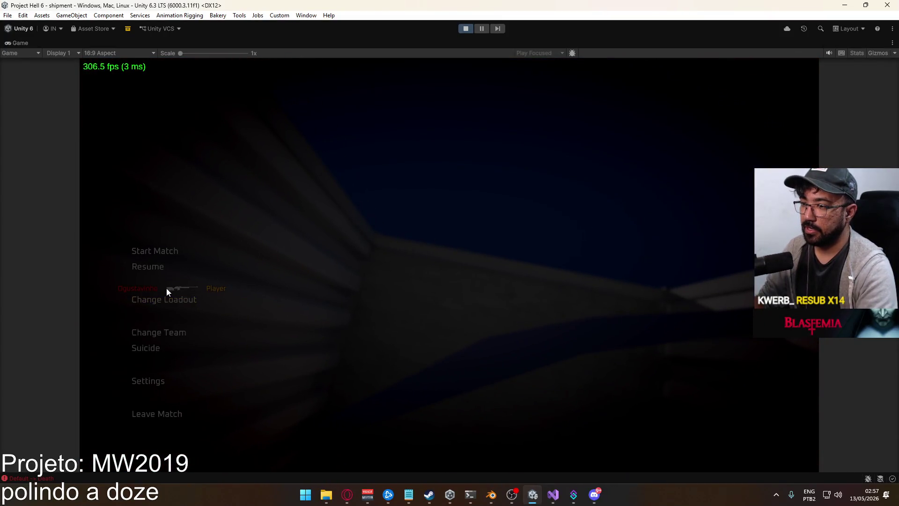
- Set Loadout 1's sidearm to the Eagle with a Delta Point optic, then deploy
{"action": "left_click", "coordinate": [167, 296]}
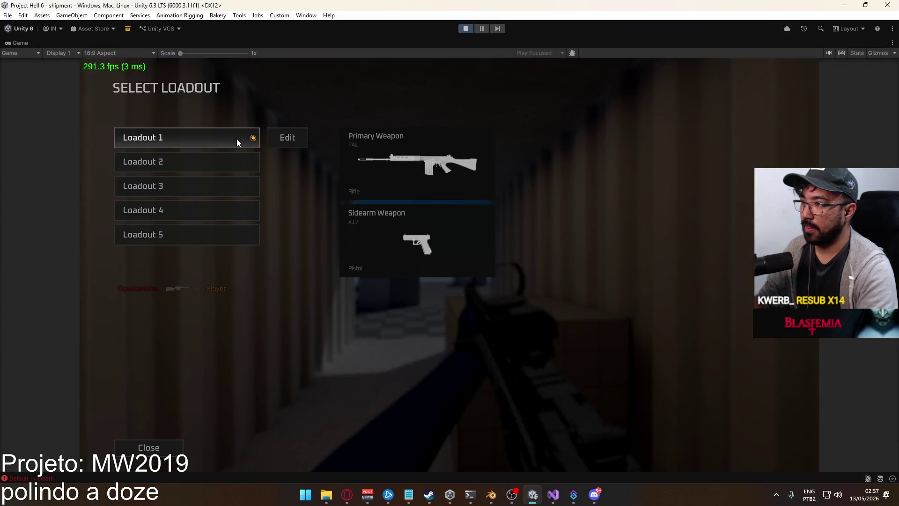
{"action": "left_click", "coordinate": [287, 136]}
{"action": "left_click", "coordinate": [253, 220]}
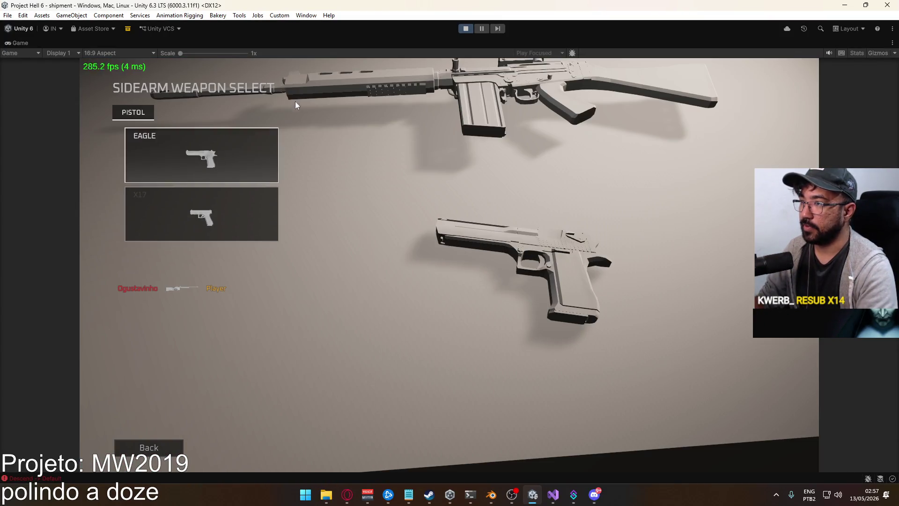
{"action": "left_click", "coordinate": [246, 151]}
{"action": "left_click", "coordinate": [460, 156]}
{"action": "left_click", "coordinate": [205, 159]}
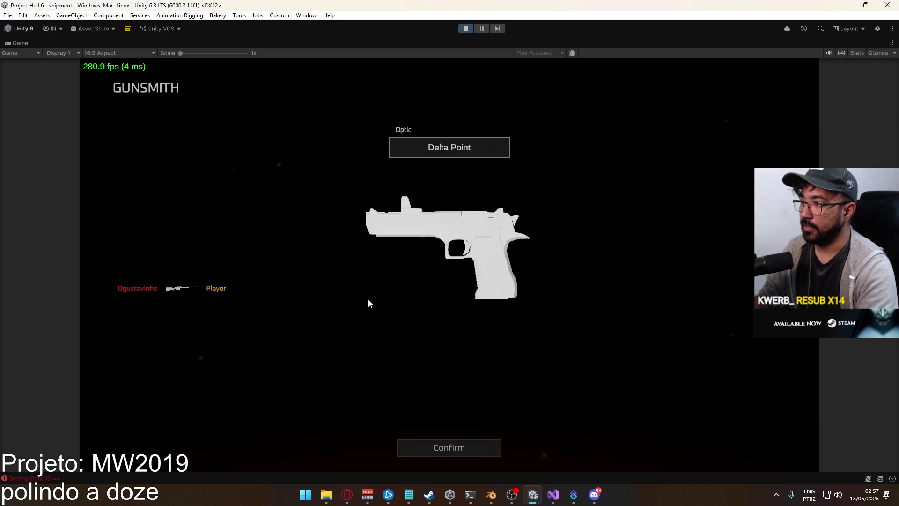
{"action": "left_click", "coordinate": [443, 446]}
{"action": "left_click", "coordinate": [221, 444]}
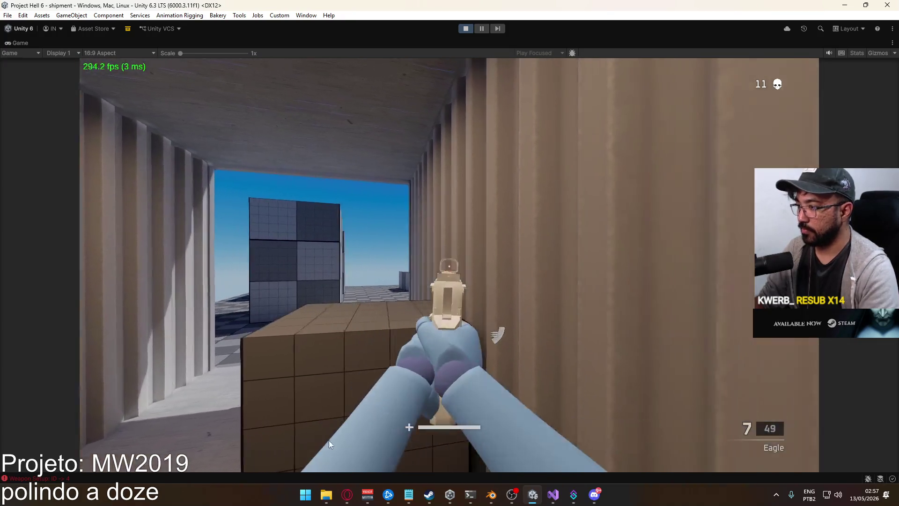
- Shoot an enemy with the Eagle inside the container, reload, and switch to the FAL
{"action": "key", "text": "a"}
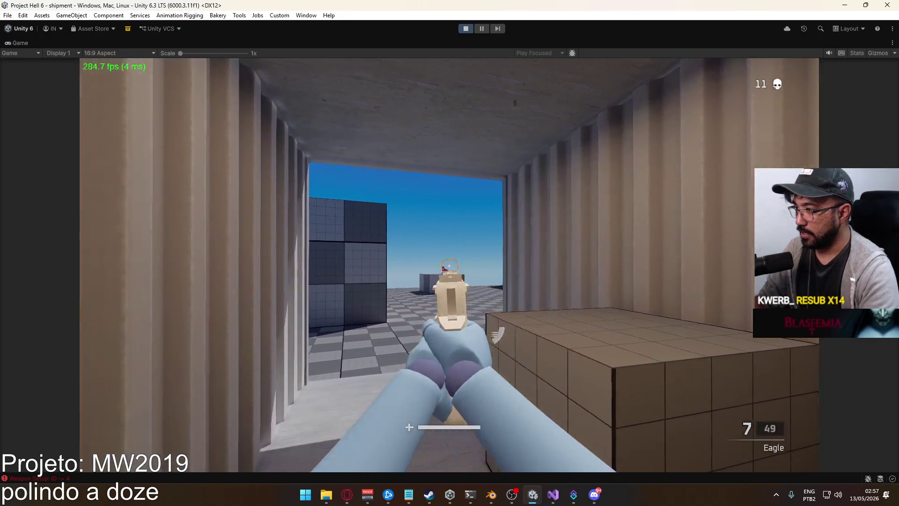
{"action": "left_click", "coordinate": [450, 266]}
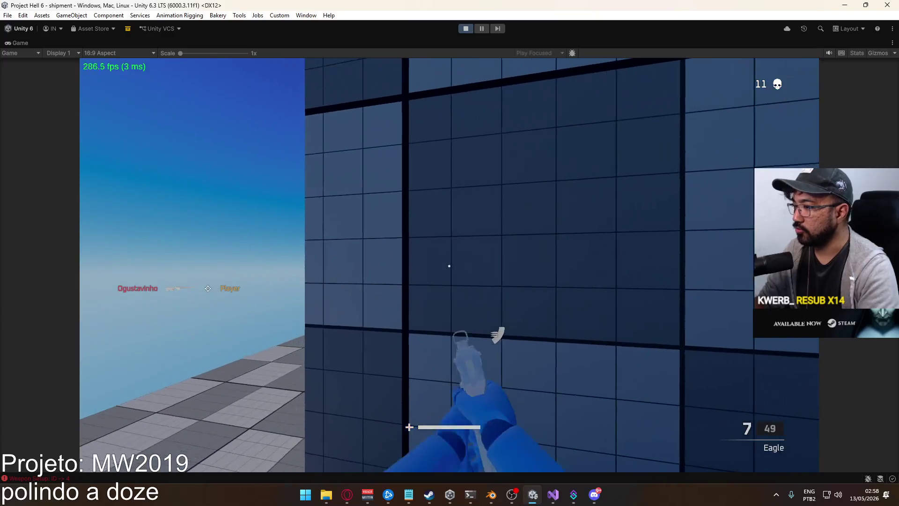
{"action": "left_click", "coordinate": [449, 266]}
{"action": "left_click", "coordinate": [449, 266]}
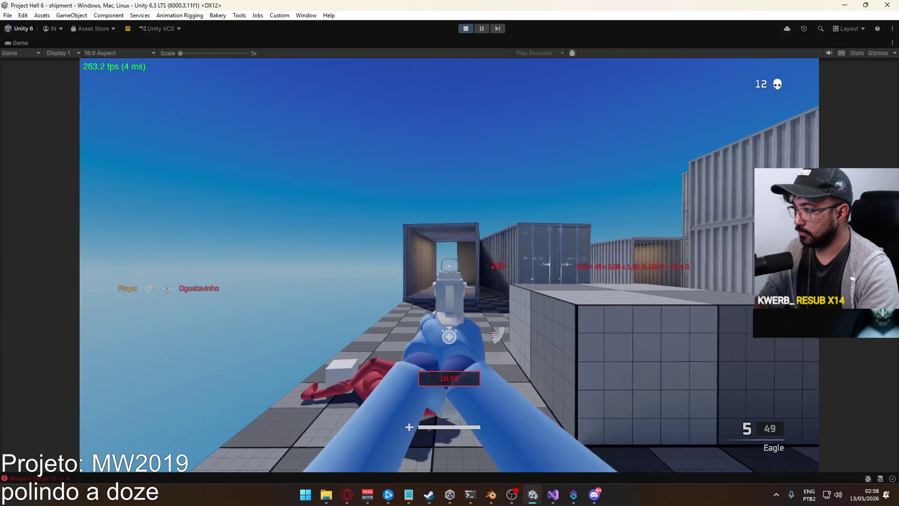
{"action": "key", "text": "r"}
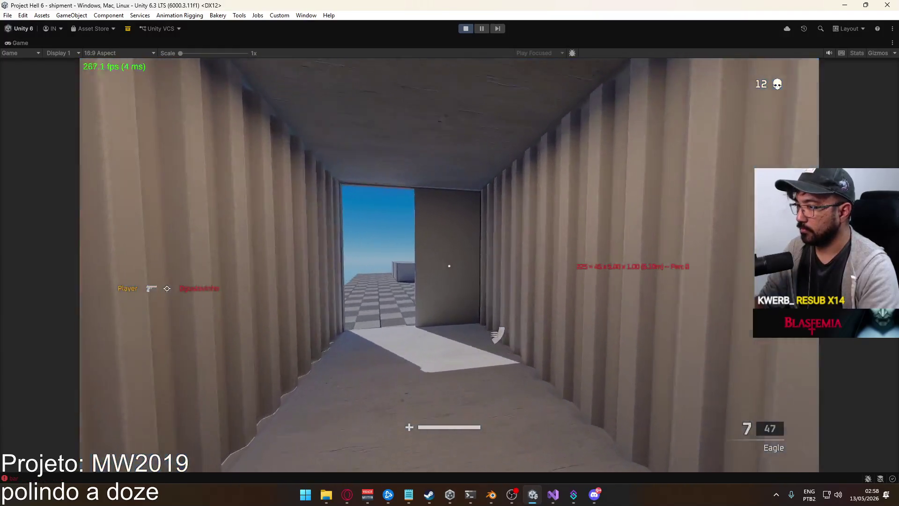
{"action": "key", "text": "w"}
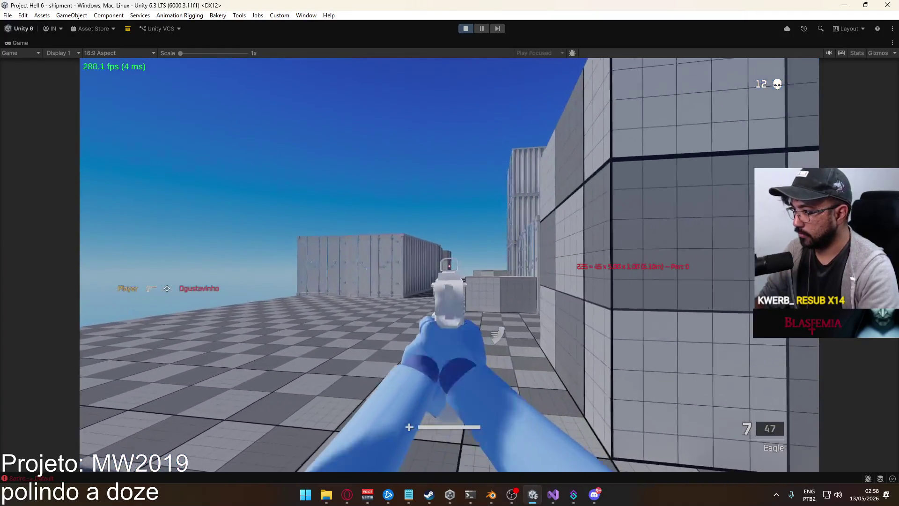
{"action": "key", "text": "1"}
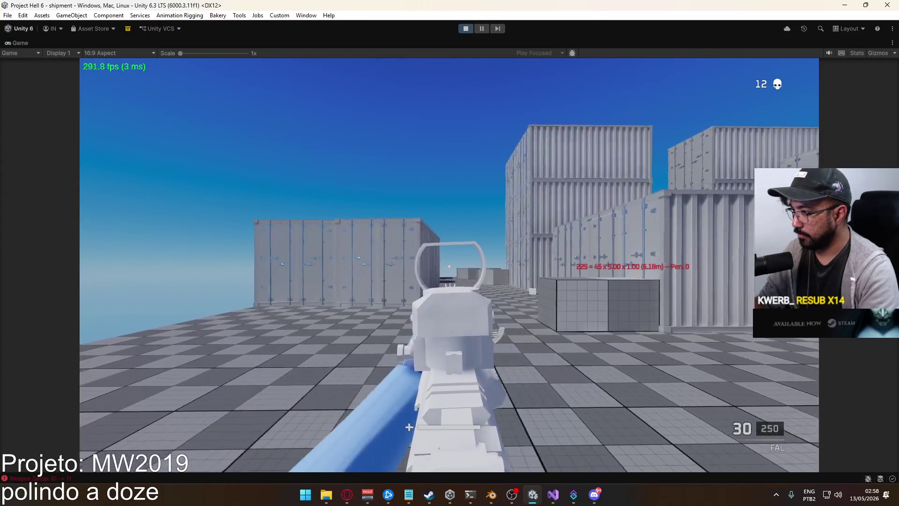
- Fire the FAL at enemies until killed, raising the kill count to 13
{"action": "left_click", "coordinate": [410, 427]}
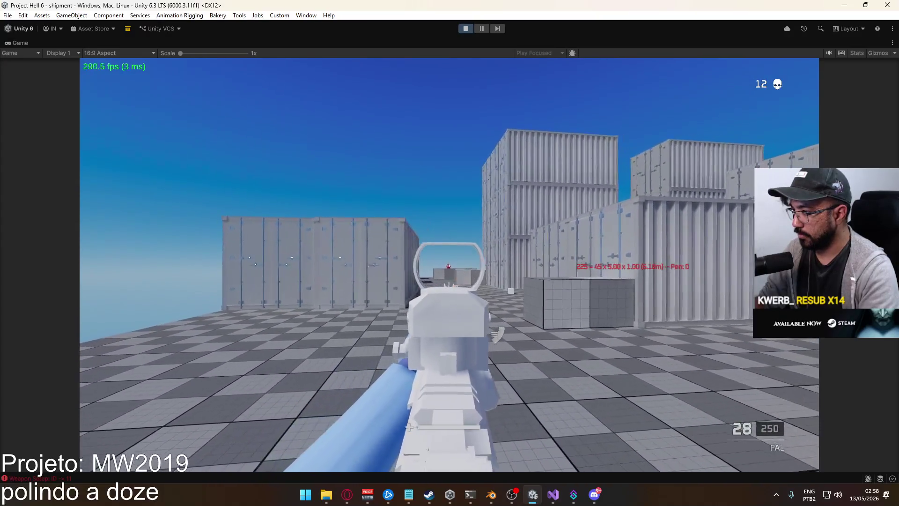
{"action": "left_click", "coordinate": [409, 428]}
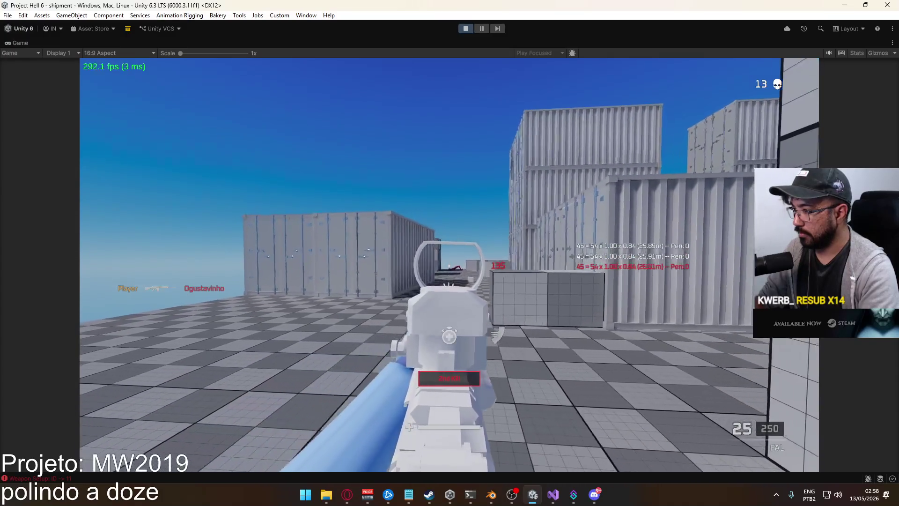
{"action": "left_click", "coordinate": [409, 427]}
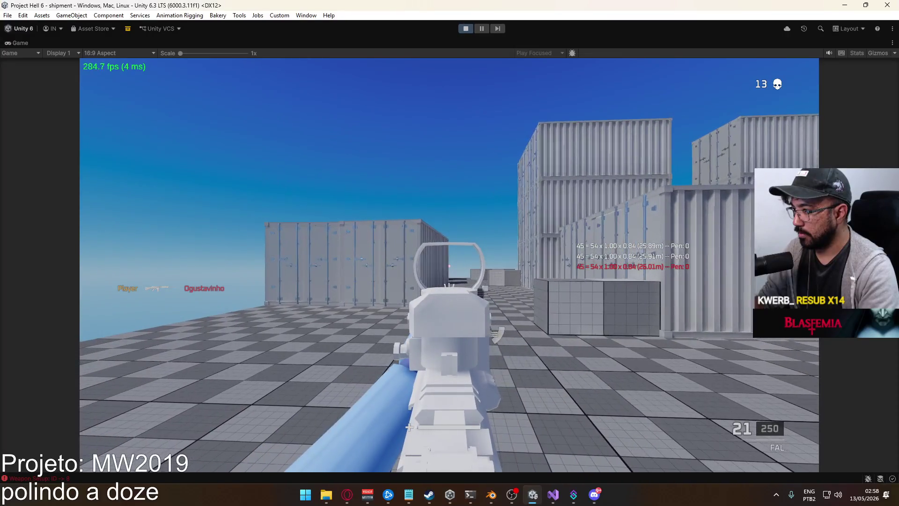
{"action": "left_click", "coordinate": [409, 427]}
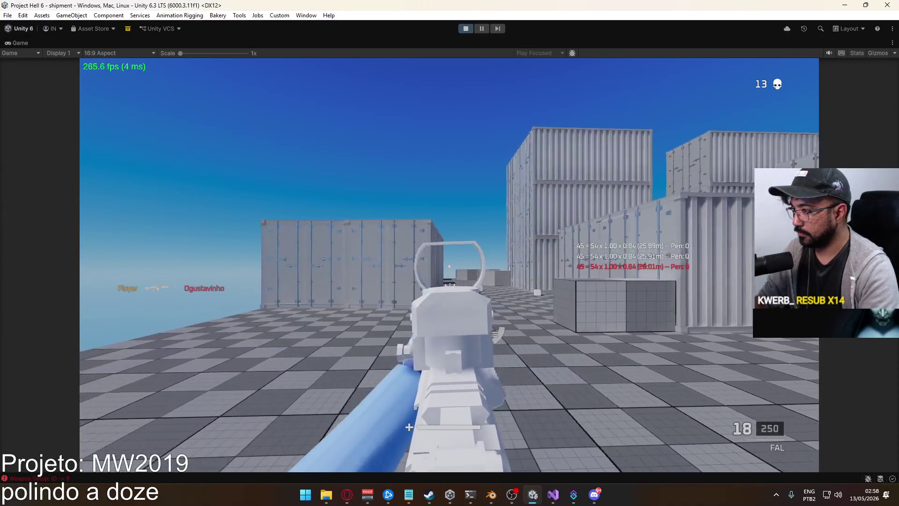
{"action": "left_click", "coordinate": [409, 428]}
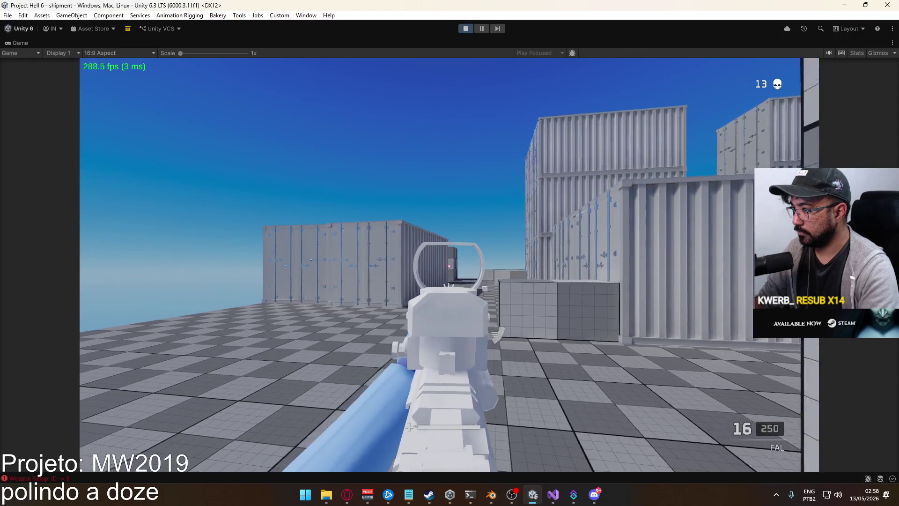
{"action": "left_click", "coordinate": [409, 427]}
{"action": "left_click", "coordinate": [409, 427]}
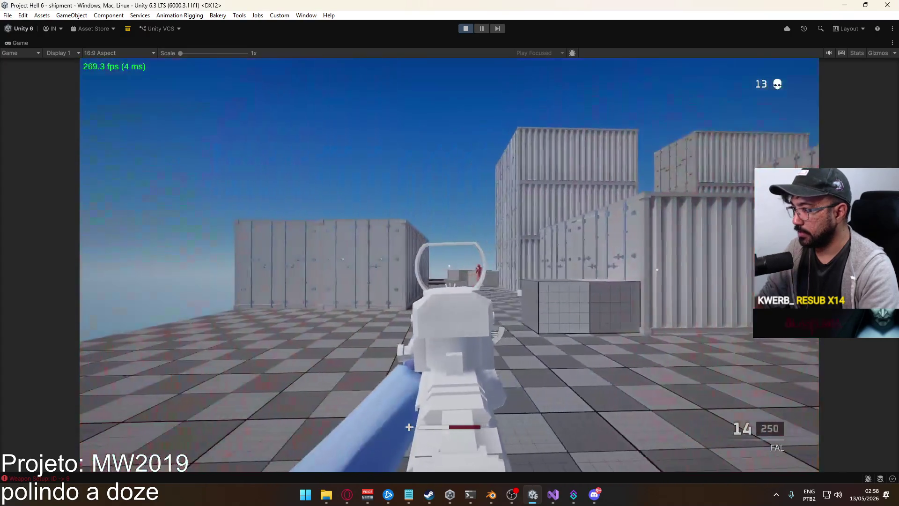
{"action": "left_click", "coordinate": [409, 427]}
{"action": "left_click", "coordinate": [409, 427]}
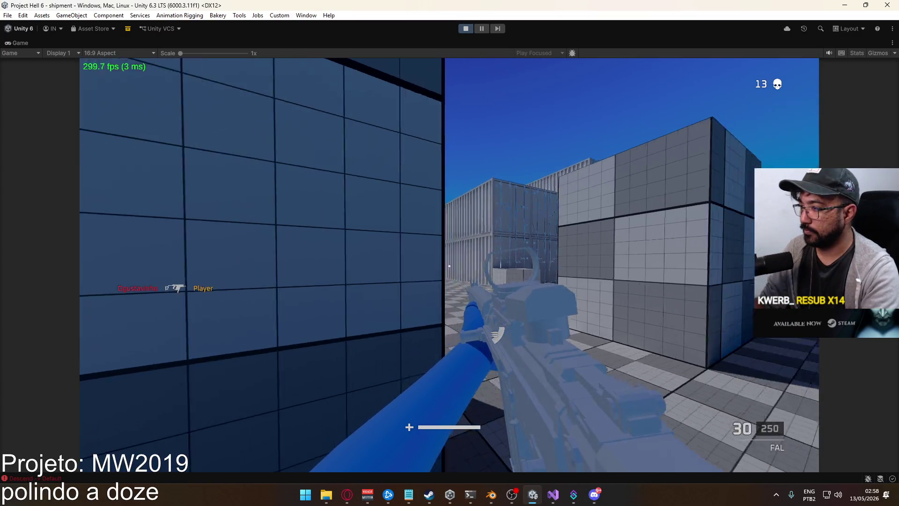
- Aim down the FAL's red-dot sight and fire at the approaching red enemy
{"action": "right_click", "coordinate": [450, 265]}
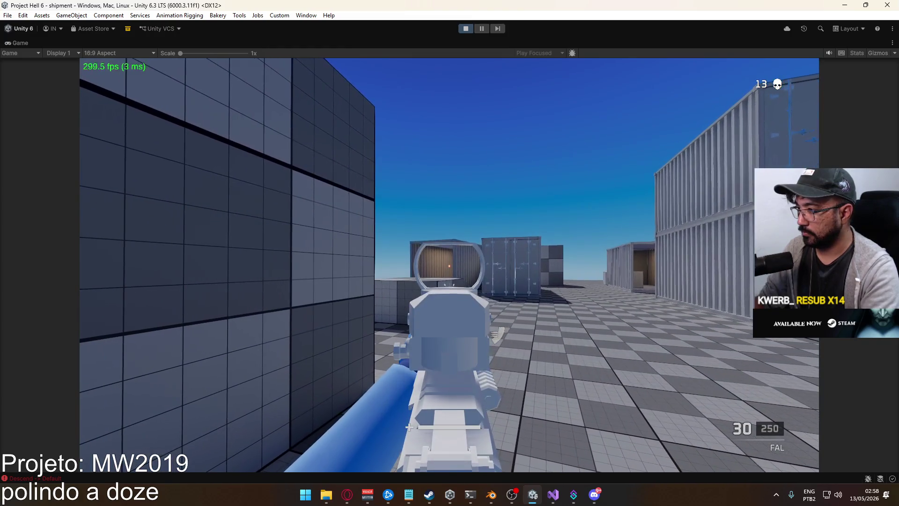
{"action": "left_click", "coordinate": [449, 266]}
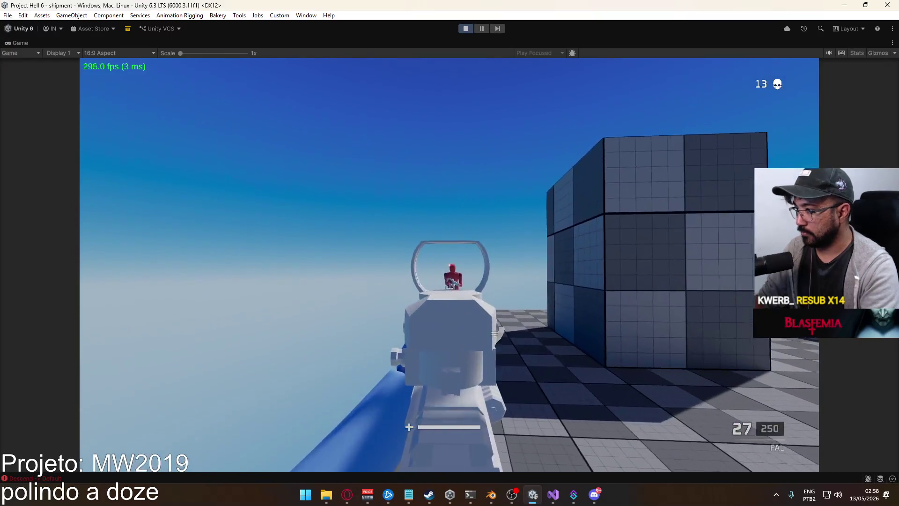
{"action": "left_click", "coordinate": [450, 266]}
{"action": "left_click", "coordinate": [450, 266]}
{"action": "left_click", "coordinate": [449, 266]}
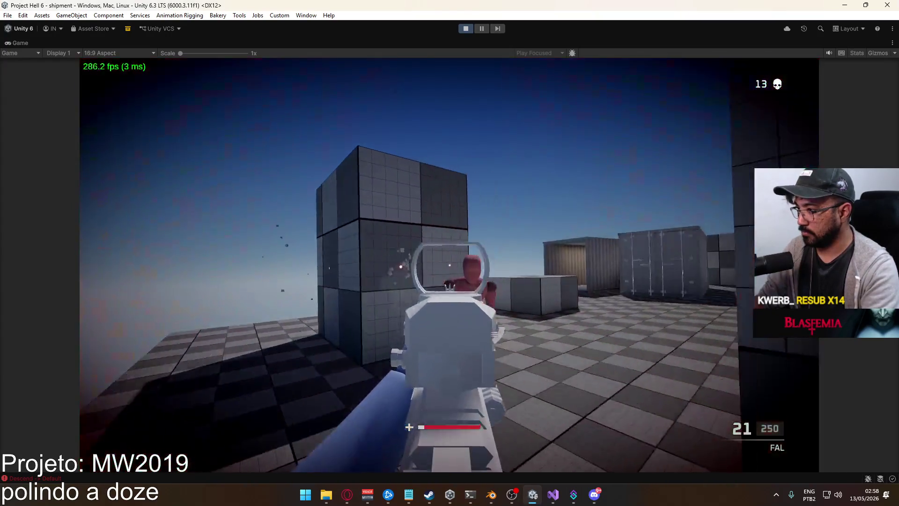
{"action": "left_click", "coordinate": [450, 266]}
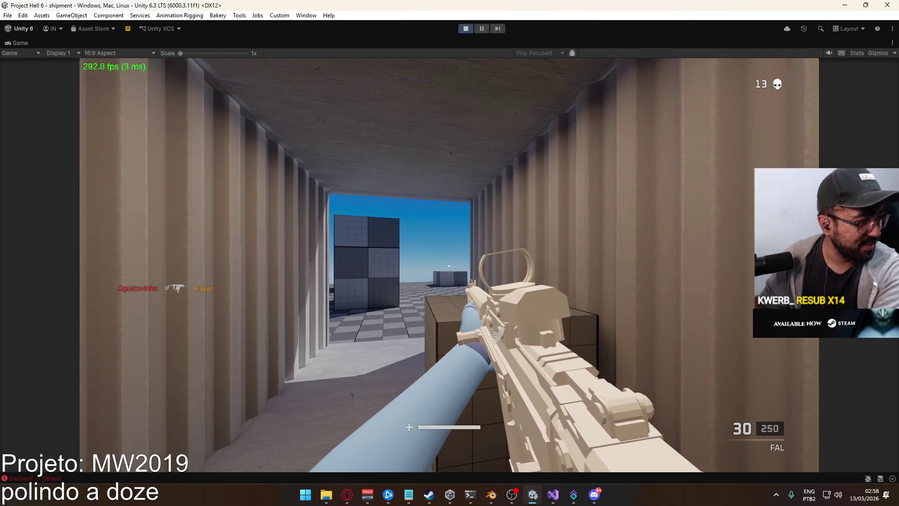
- Strafe out of the container and shoot an enemy with the Eagle, reaching 15 kills
{"action": "key", "text": "a"}
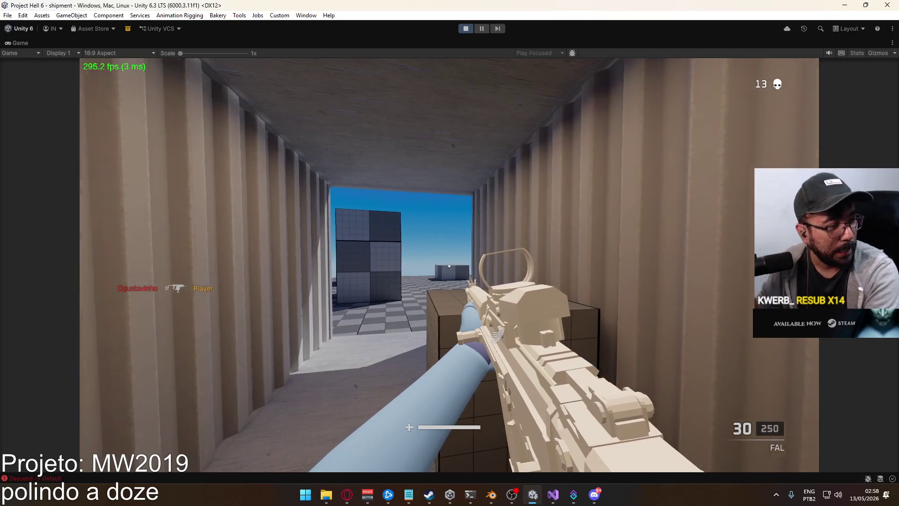
{"action": "key", "text": "w"}
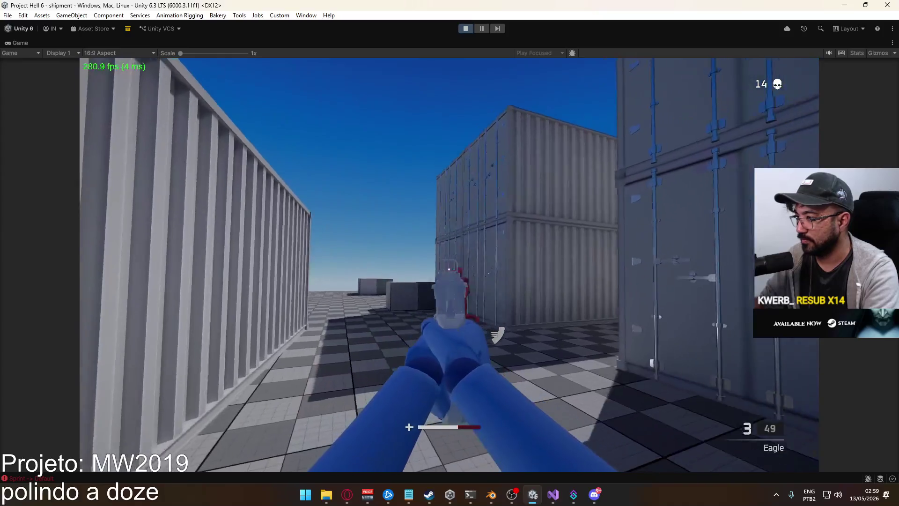
{"action": "left_click", "coordinate": [450, 265]}
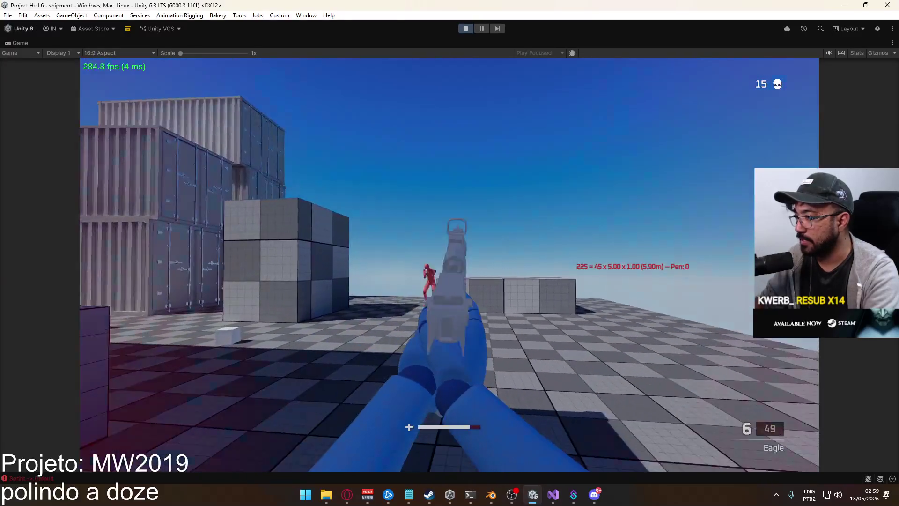
- Finish an enemy with the Eagle, then fire the FAL at the next enemy
{"action": "left_click", "coordinate": [450, 264]}
{"action": "left_click", "coordinate": [450, 265]}
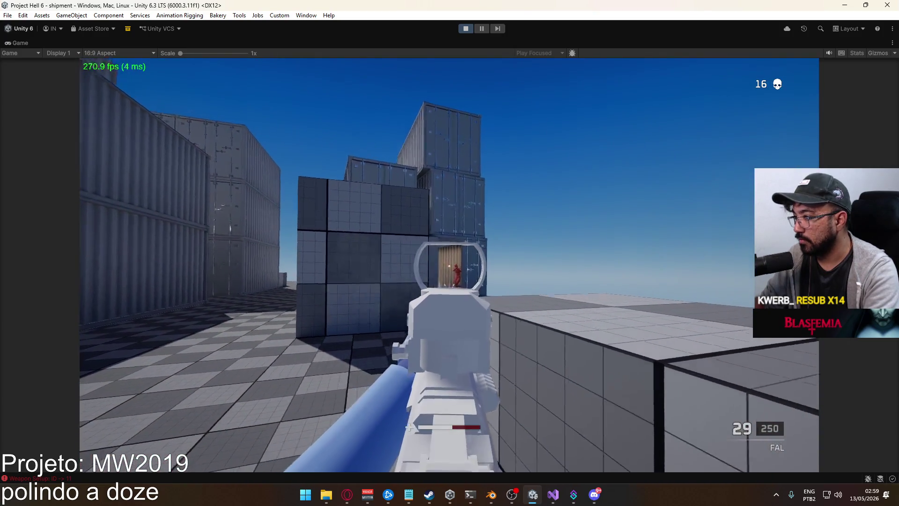
{"action": "left_click", "coordinate": [409, 426]}
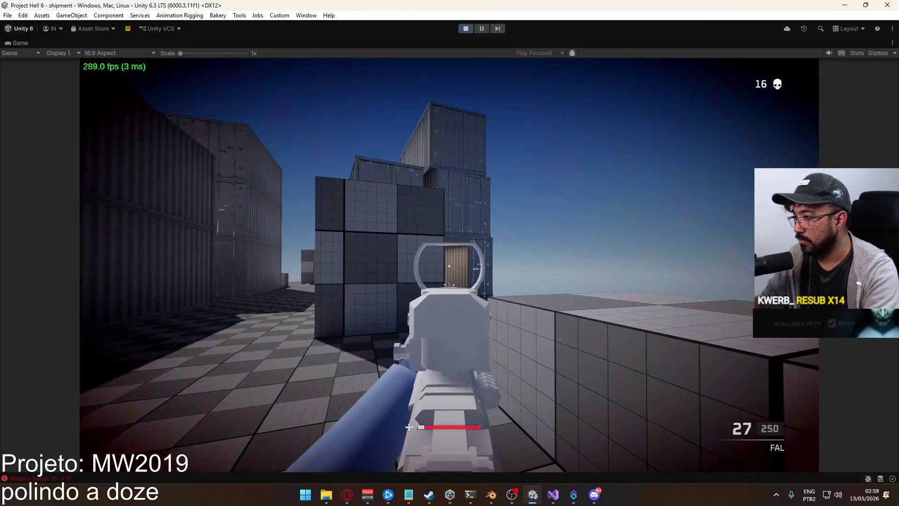
{"action": "left_click", "coordinate": [449, 266]}
{"action": "left_click", "coordinate": [449, 266]}
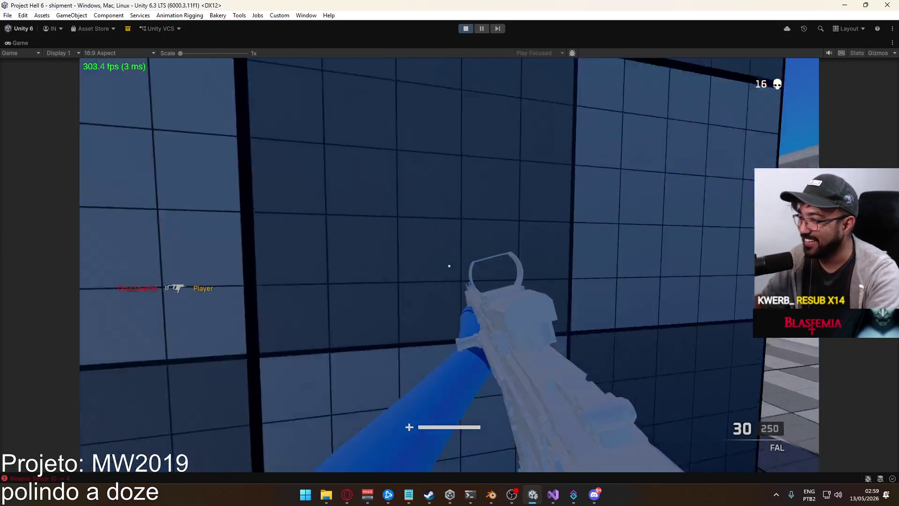
- Sprint toward the containers, firing FAL shots down the corridor at the red enemy
{"action": "key", "text": "shift"}
{"action": "left_click", "coordinate": [449, 267]}
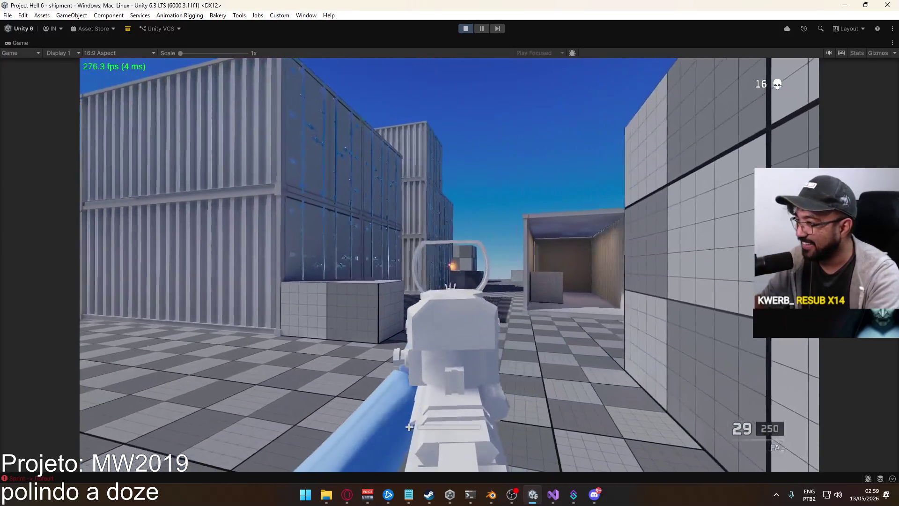
{"action": "left_click", "coordinate": [449, 266]}
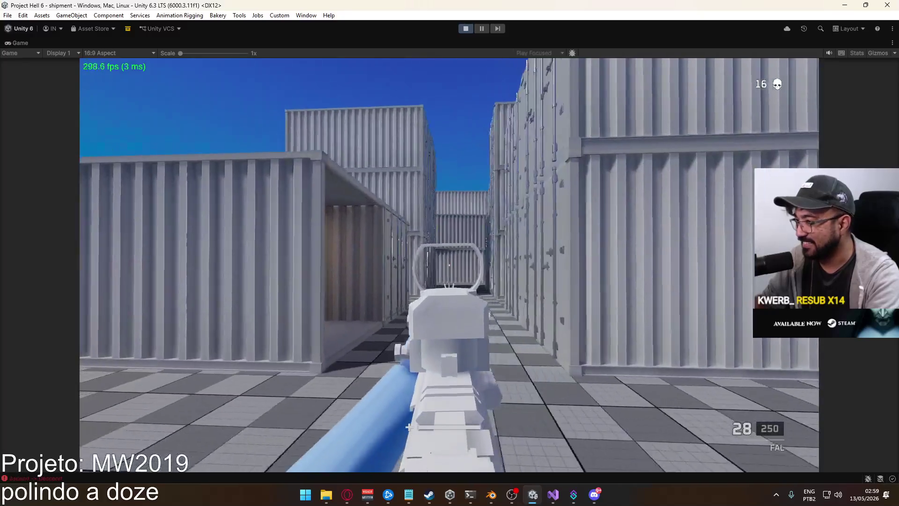
{"action": "left_click", "coordinate": [449, 266]}
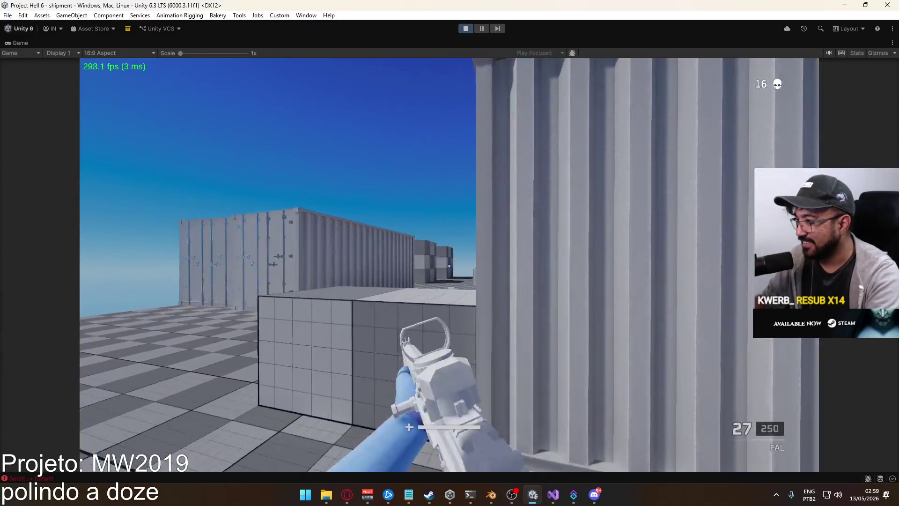
{"action": "left_click", "coordinate": [449, 266]}
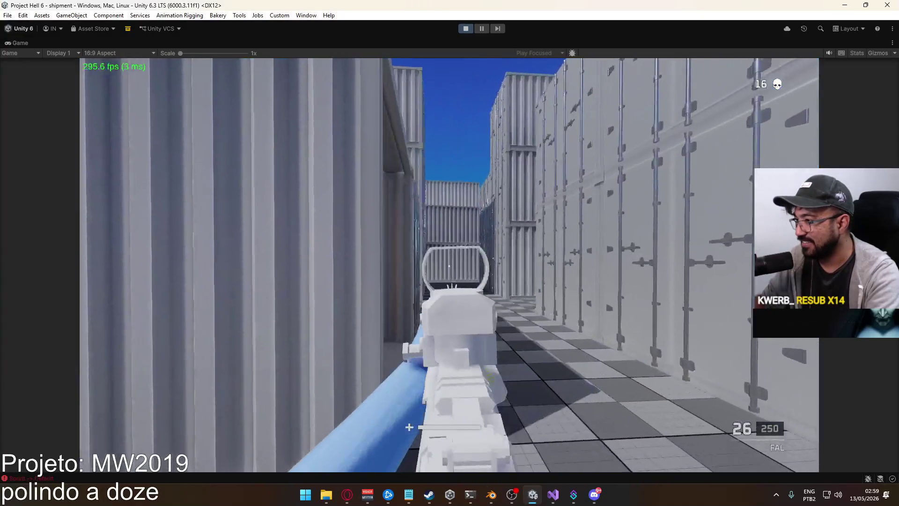
{"action": "left_click", "coordinate": [449, 266]}
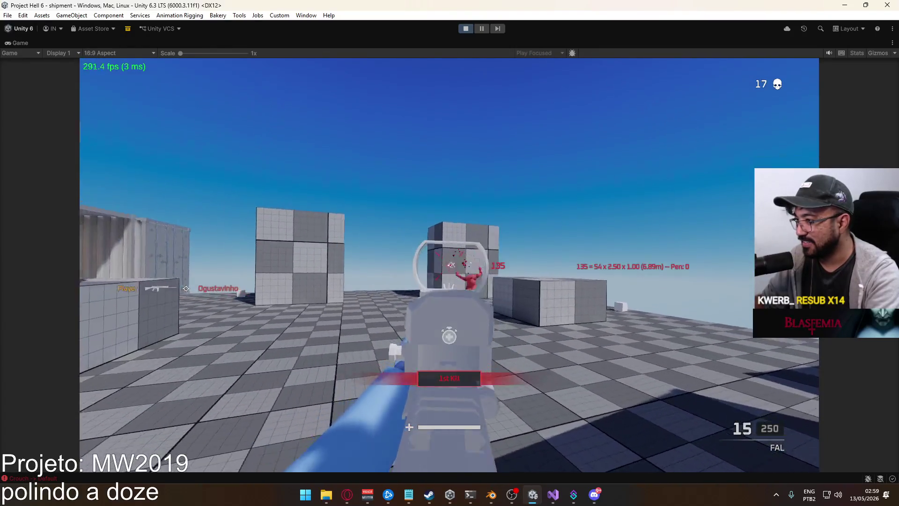
- Cycle weapon setups with keys 3 and 4, sprint along the containers, and aim down sights
{"action": "key", "text": "3"}
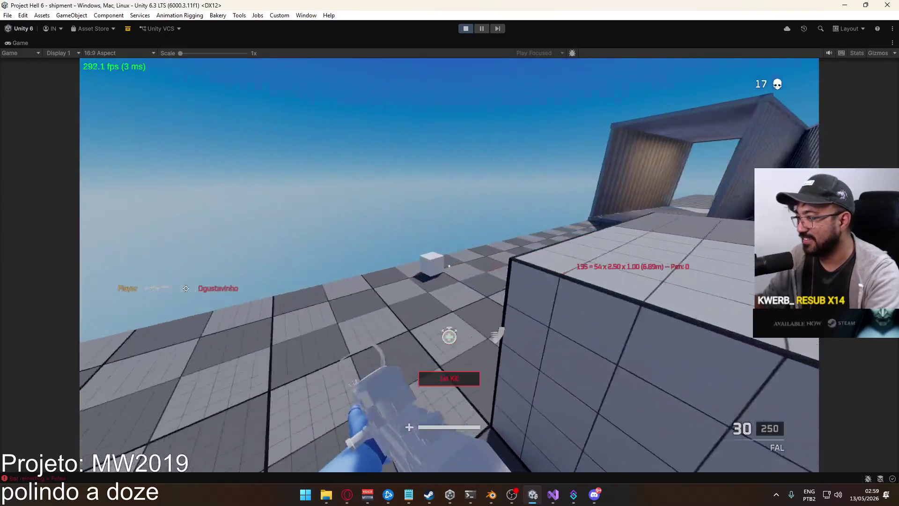
{"action": "key", "text": "w"}
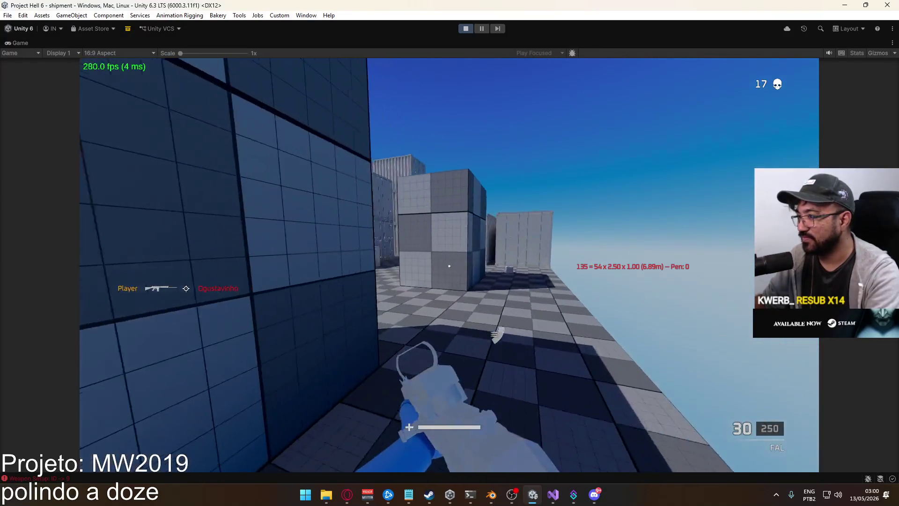
{"action": "key", "text": "4"}
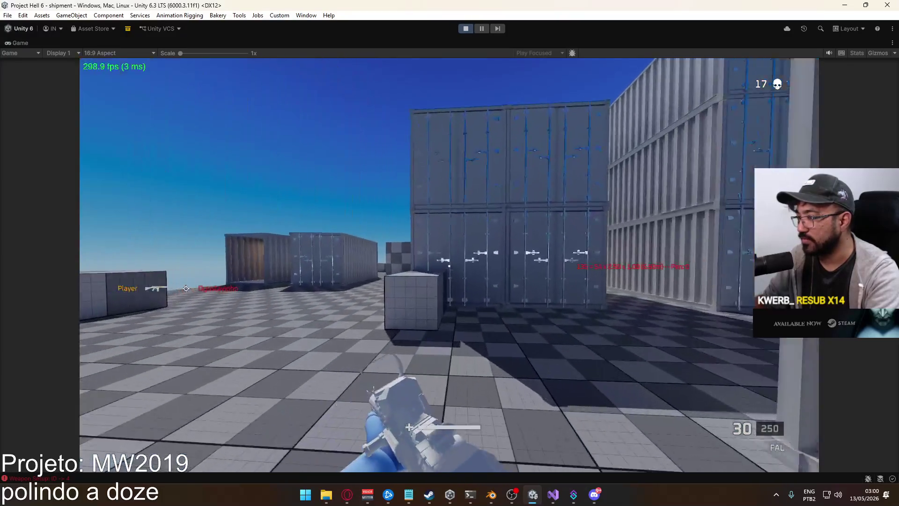
{"action": "key", "text": "shift"}
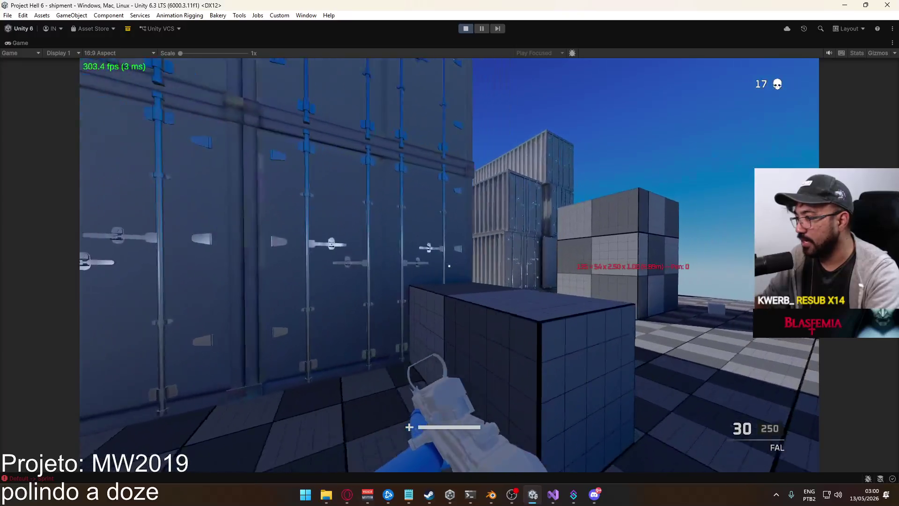
{"action": "right_click", "coordinate": [449, 266]}
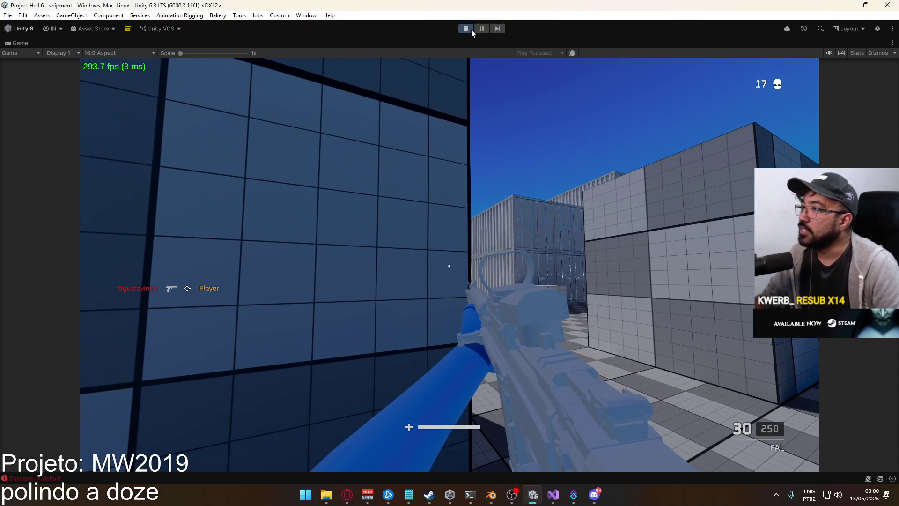
- Stop the play test with the toolbar Play button to return to edit mode
{"action": "left_click", "coordinate": [468, 29]}
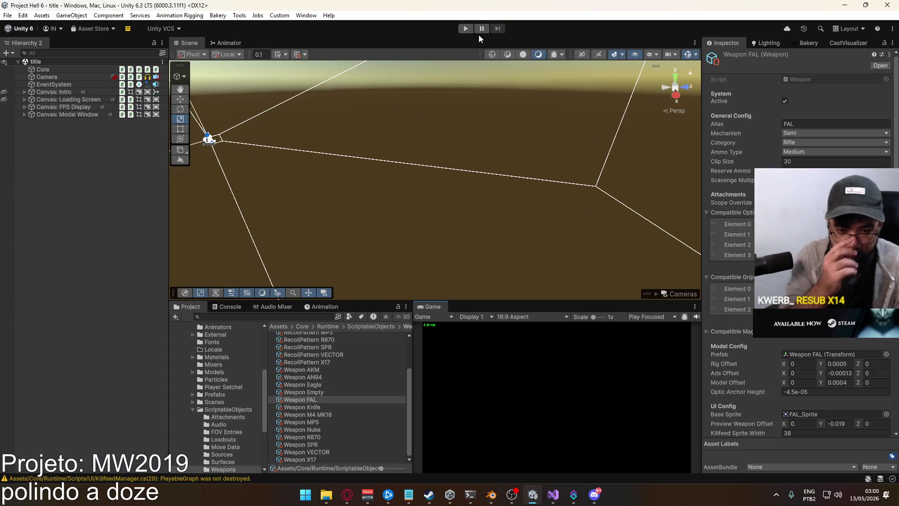